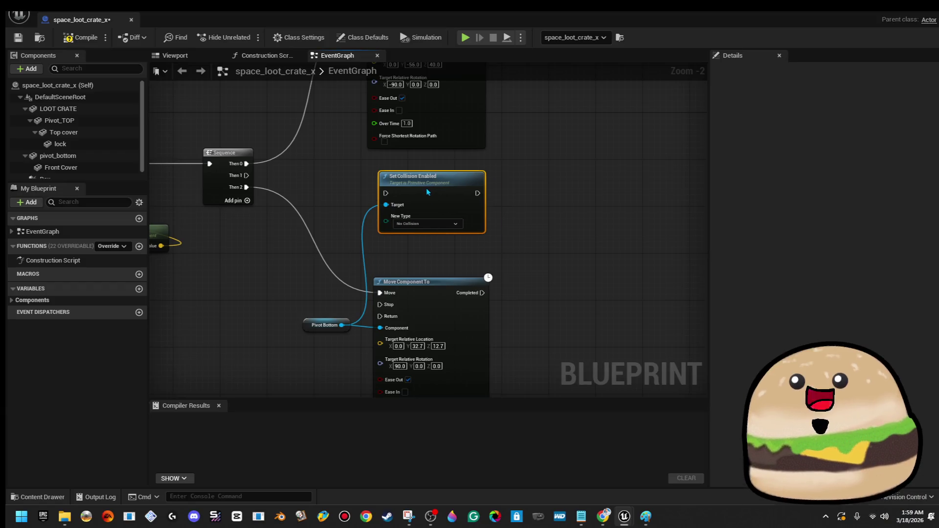
Wire Sequence Then 1 into Set Collision Enabled with No Collision, then return to the SPACE_Model level
{"action": "left_click_drag", "start_coordinate": [352, 200], "coordinate": [385, 193]}
{"action": "left_click_drag", "start_coordinate": [449, 215], "coordinate": [448, 203]}
{"action": "left_click", "coordinate": [448, 213]}
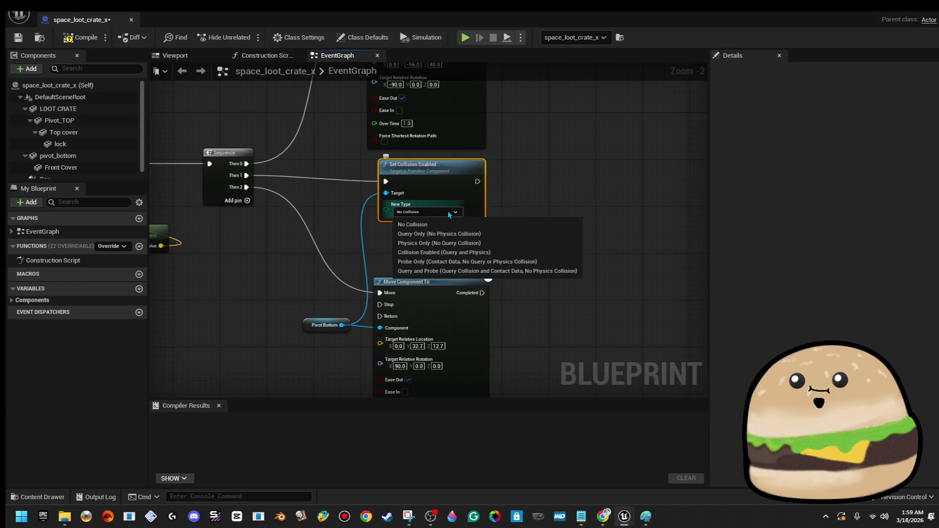
{"action": "left_click", "coordinate": [478, 225]}
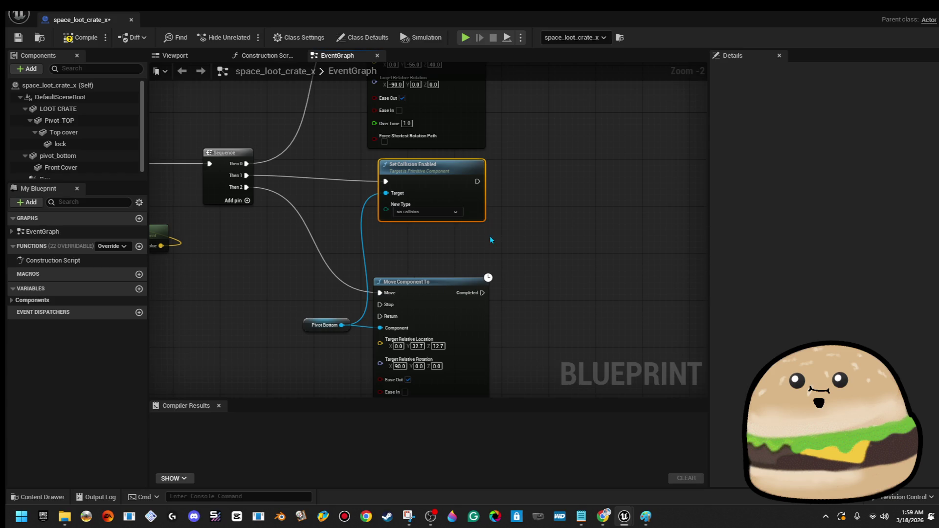
{"action": "mouse_move", "coordinate": [458, 197]}
{"action": "left_mouse_down"}
{"action": "mouse_move", "coordinate": [446, 190]}
{"action": "mouse_move", "coordinate": [455, 193]}
{"action": "left_mouse_up"}
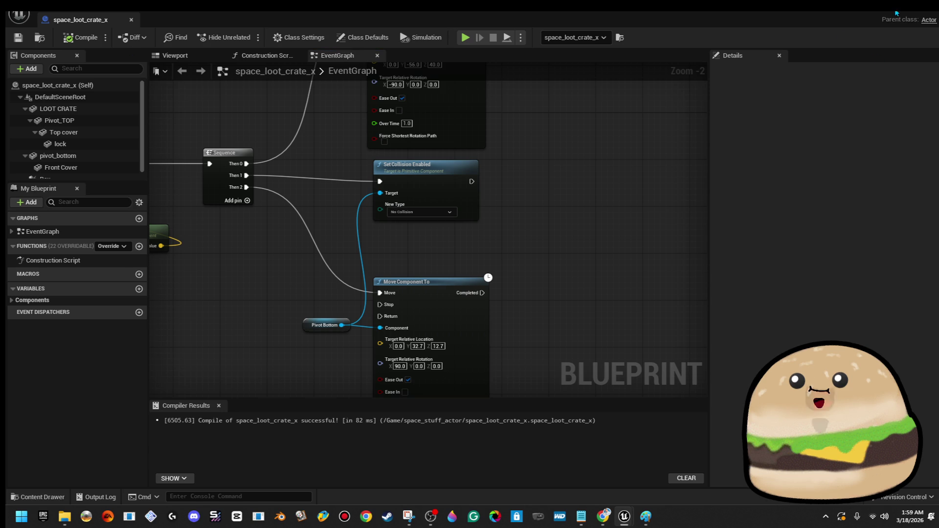
{"action": "left_click", "coordinate": [896, 12]}
{"action": "right_click", "coordinate": [470, 267]}
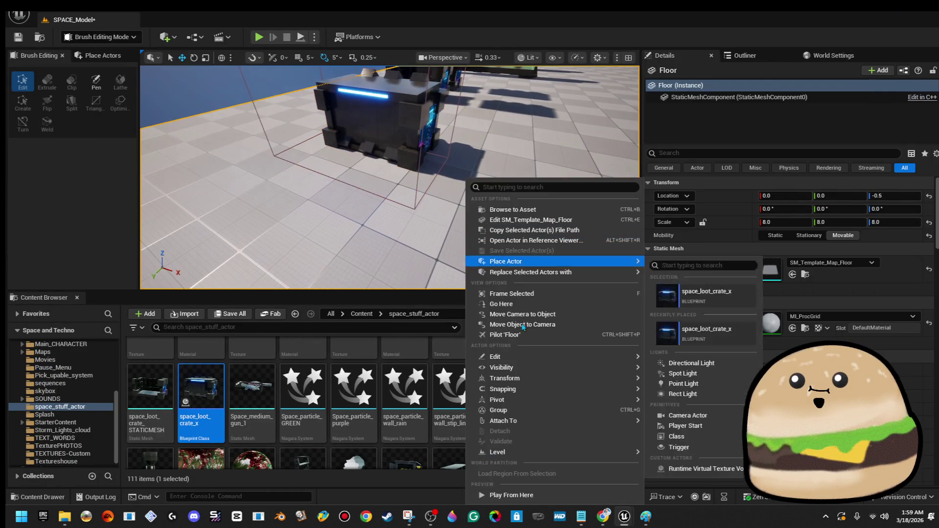
Play-test the level twice from the viewport, then open the space_loot_crate_x blueprint for editing
{"action": "left_click", "coordinate": [571, 495]}
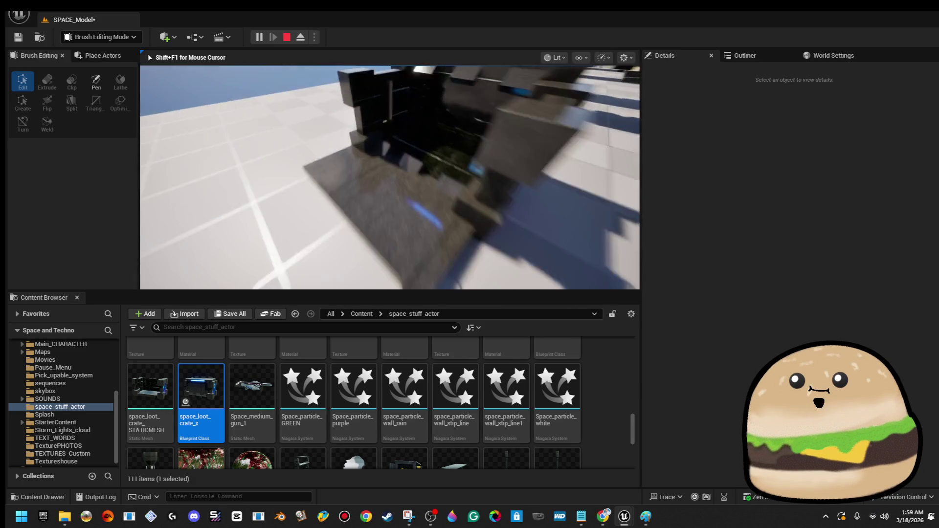
{"action": "key", "text": "Escape"}
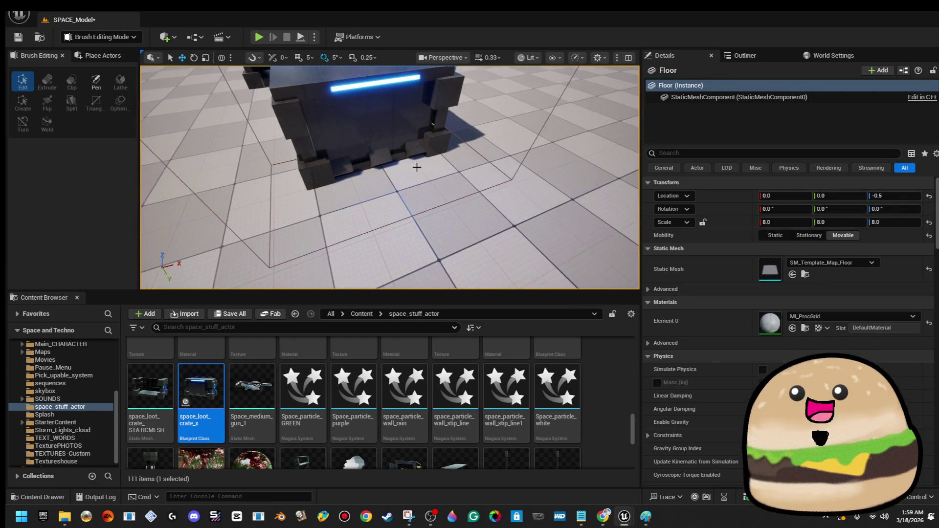
{"action": "right_click", "coordinate": [429, 178]}
{"action": "mouse_move", "coordinate": [538, 452]}
{"action": "left_click", "coordinate": [521, 495]}
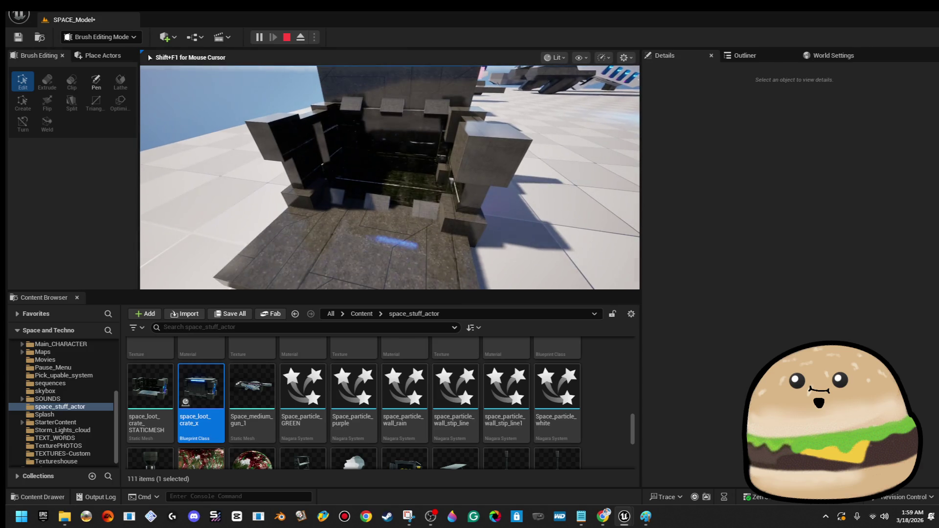
{"action": "key", "text": "Escape"}
{"action": "right_click", "coordinate": [398, 130]}
{"action": "left_click", "coordinate": [430, 160]}
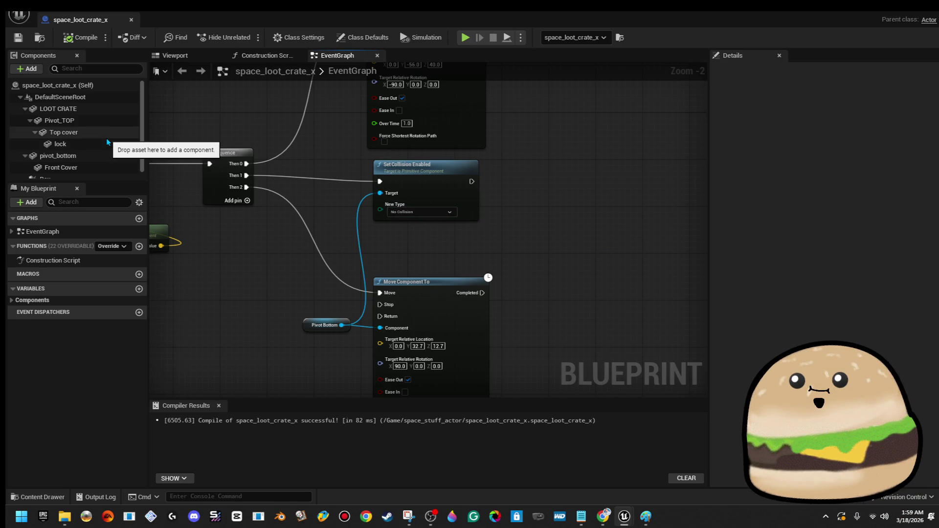
Inspect the Front Cover and Top cover components in the Components tree and 3D preview
{"action": "scroll", "coordinate": [101, 147], "scroll_direction": "down", "scroll_amount": 1}
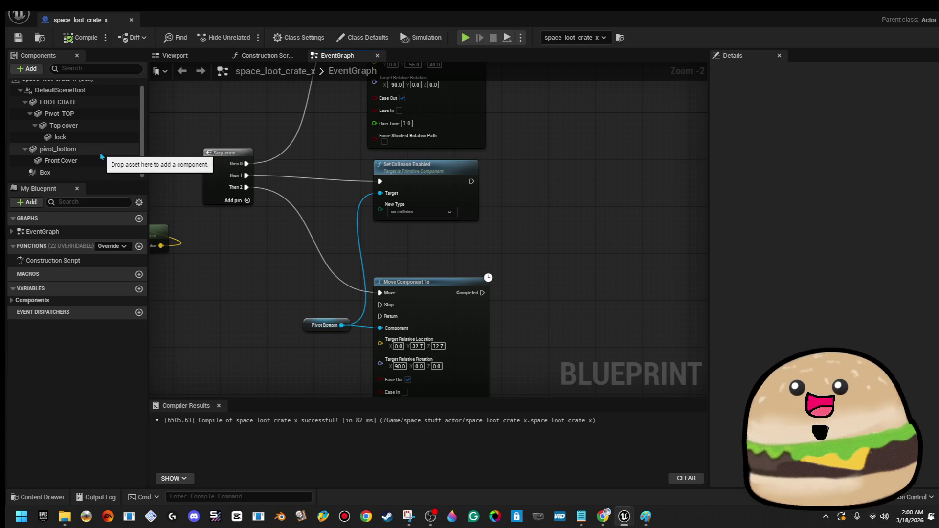
{"action": "scroll", "coordinate": [101, 156], "scroll_direction": "up", "scroll_amount": 1}
{"action": "scroll", "coordinate": [102, 162], "scroll_direction": "down", "scroll_amount": 1}
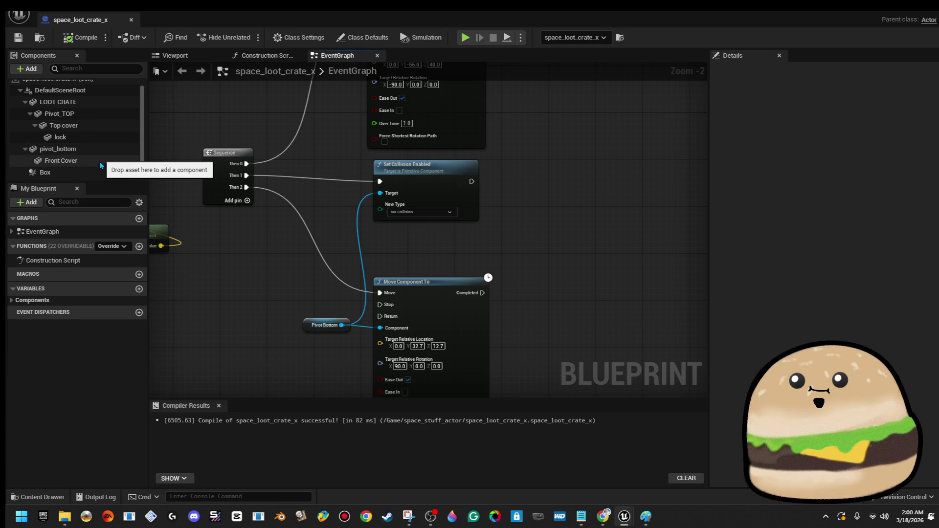
{"action": "scroll", "coordinate": [100, 162], "scroll_direction": "up", "scroll_amount": 1}
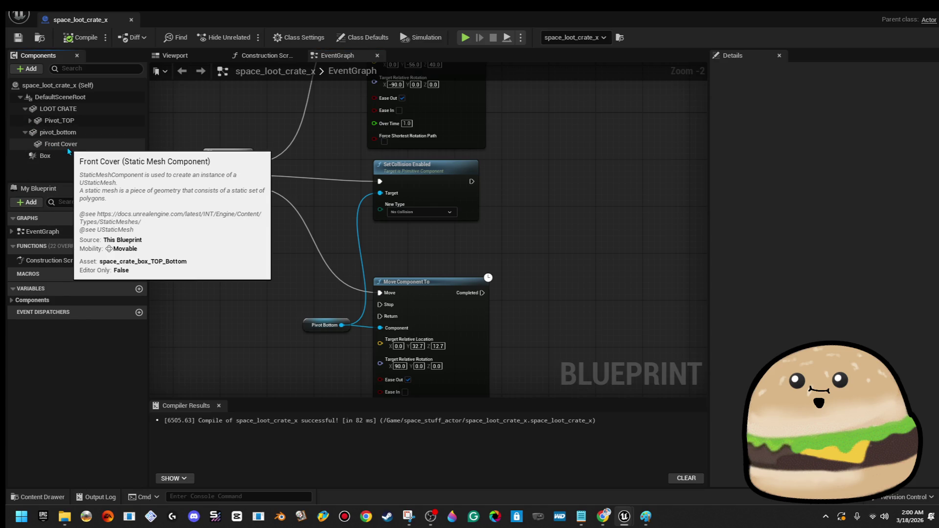
{"action": "left_click", "coordinate": [55, 143]}
{"action": "left_click", "coordinate": [192, 56]}
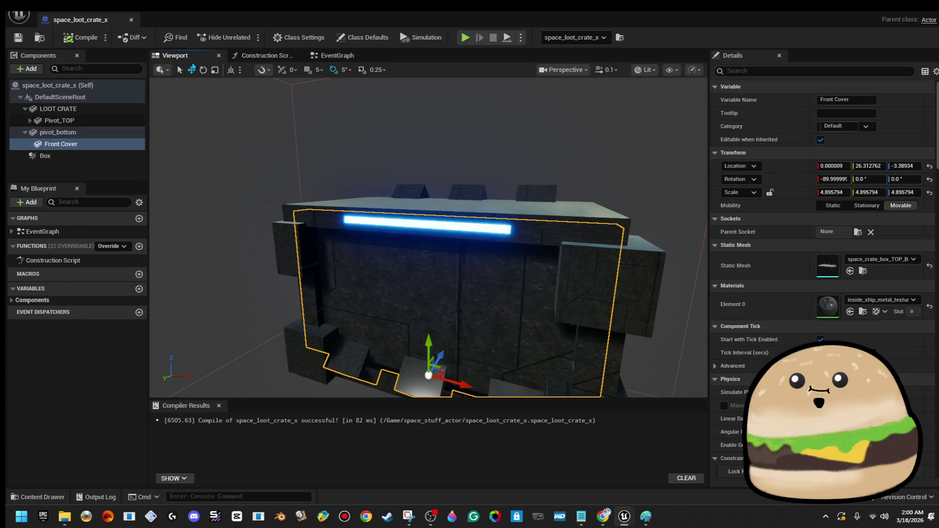
{"action": "right_click", "coordinate": [123, 151]}
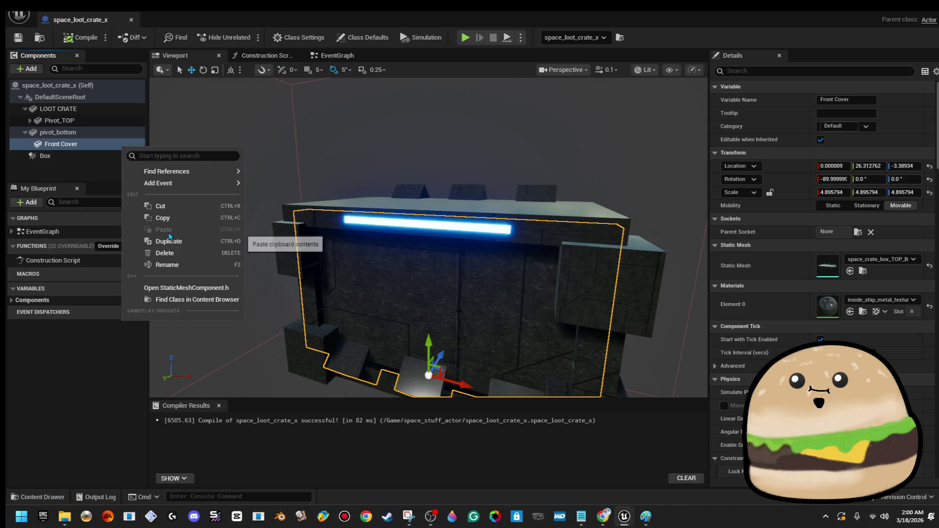
{"action": "left_click", "coordinate": [532, 217]}
{"action": "left_click", "coordinate": [532, 217]}
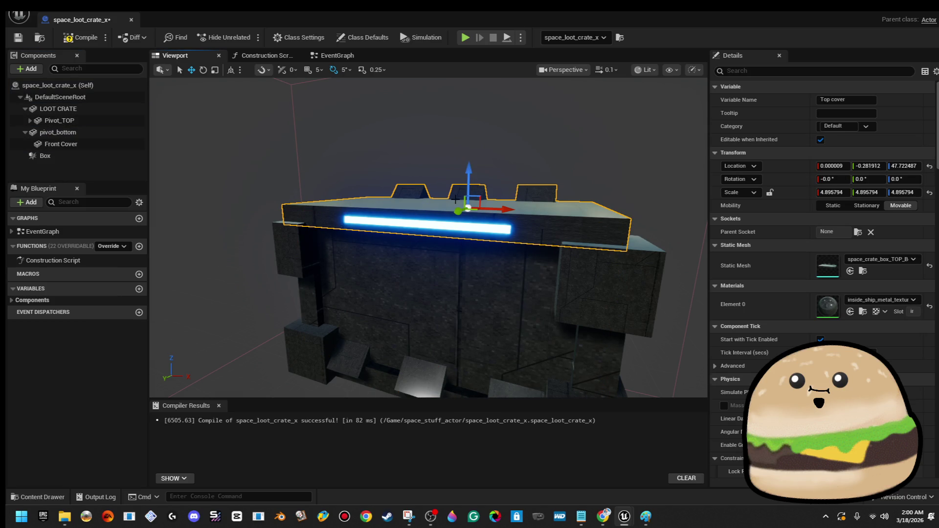
{"action": "left_click", "coordinate": [25, 109]}
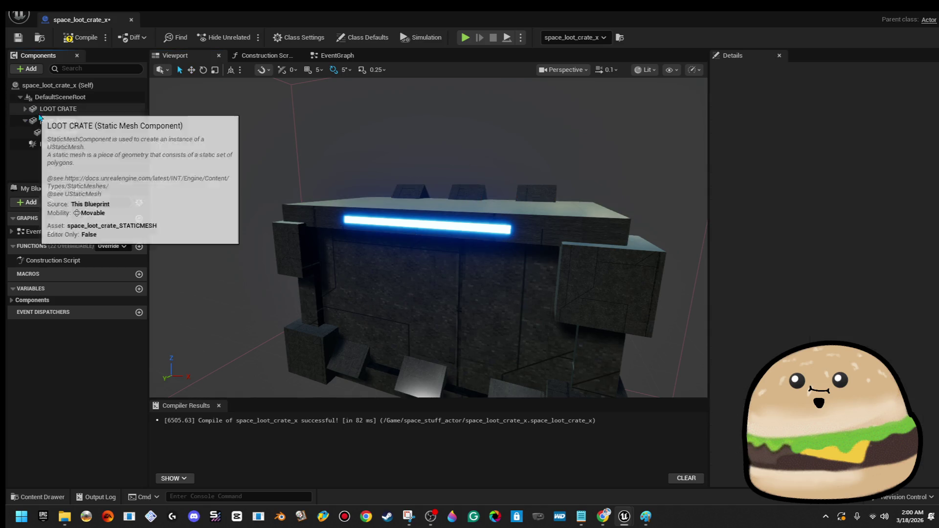
{"action": "left_click", "coordinate": [28, 123]}
{"action": "left_click", "coordinate": [28, 121]}
{"action": "left_click", "coordinate": [48, 132]}
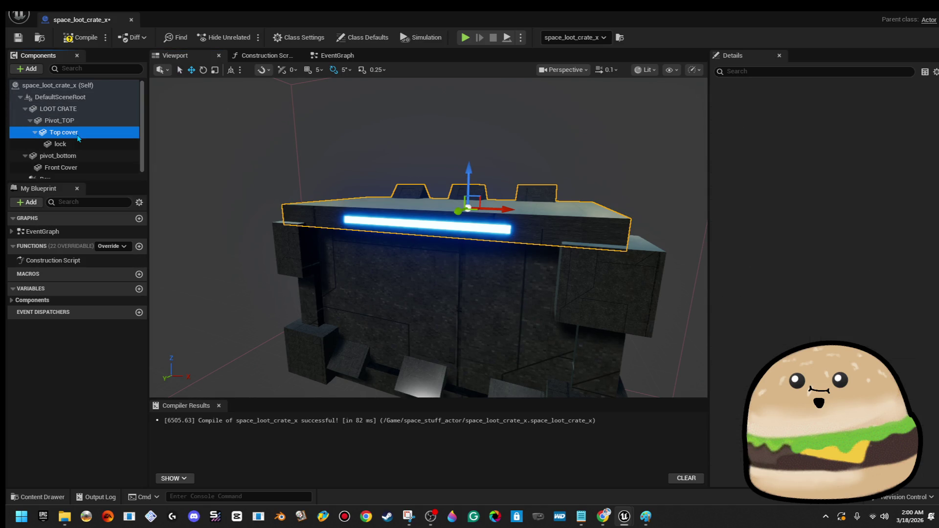
{"action": "left_click", "coordinate": [460, 295]}
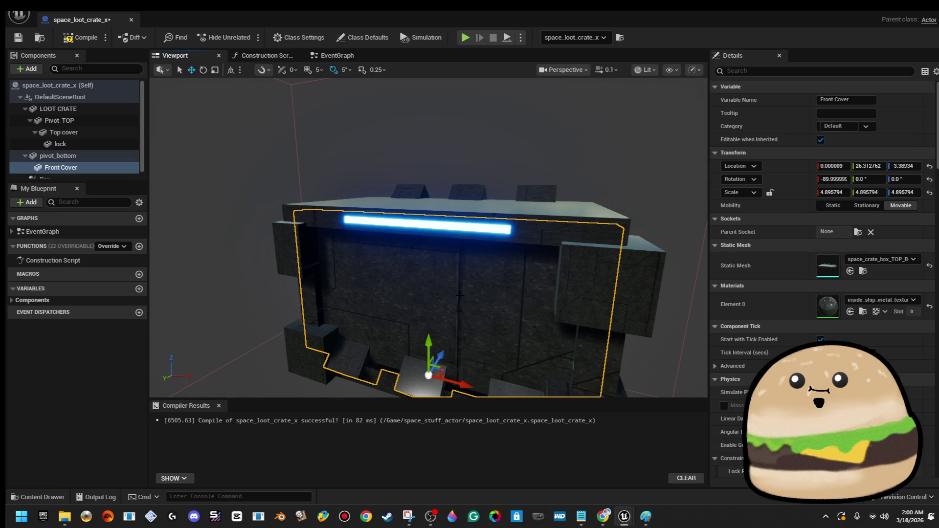
Rename the Front Cover component to 'bottom cover' and go back to the Event Graph
{"action": "right_click", "coordinate": [98, 172]}
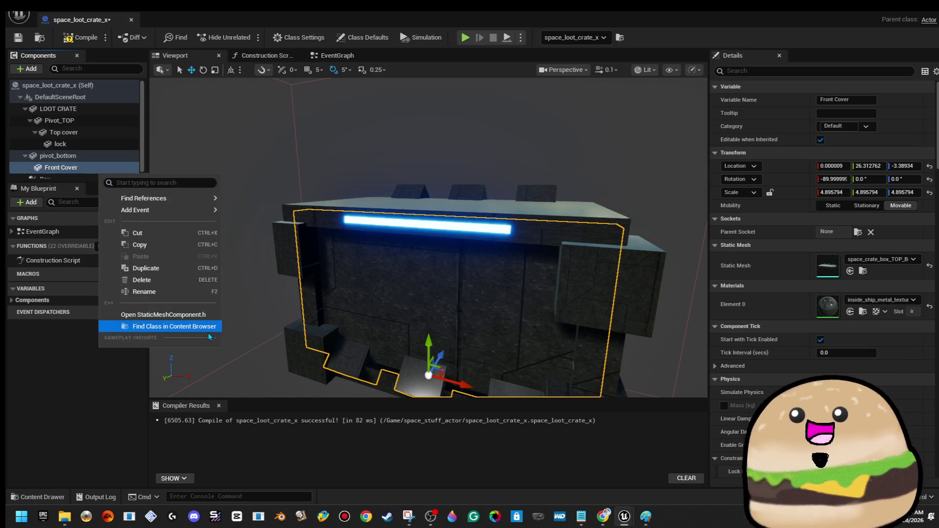
{"action": "left_click", "coordinate": [186, 291]}
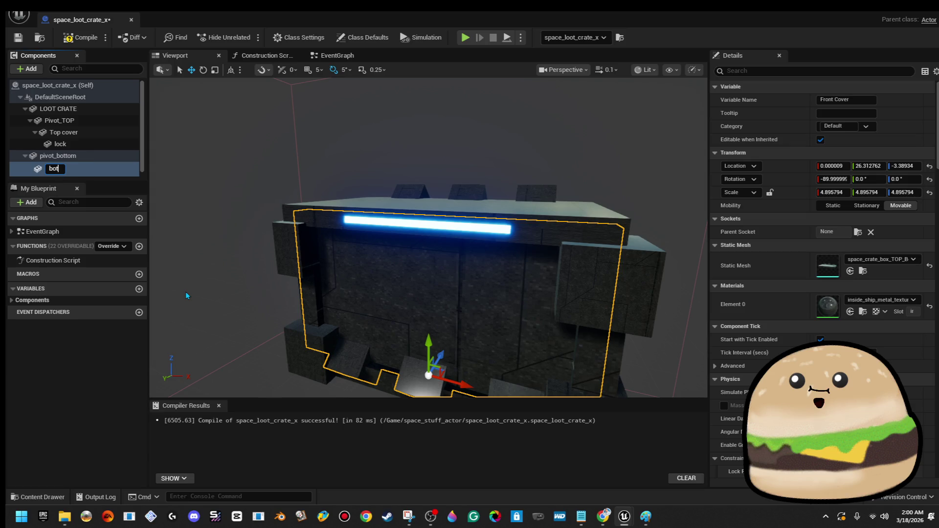
{"action": "type", "text": "cover"}
{"action": "key", "text": "Return"}
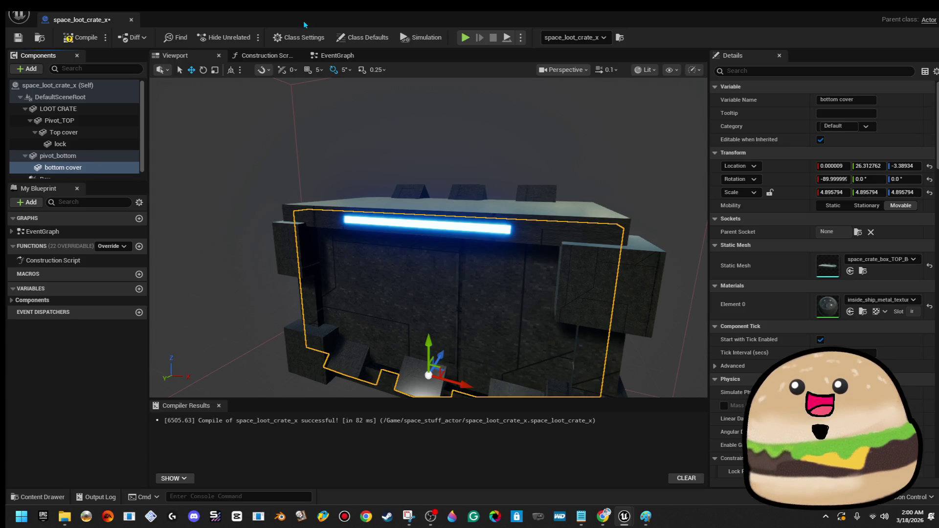
{"action": "left_click", "coordinate": [324, 55]}
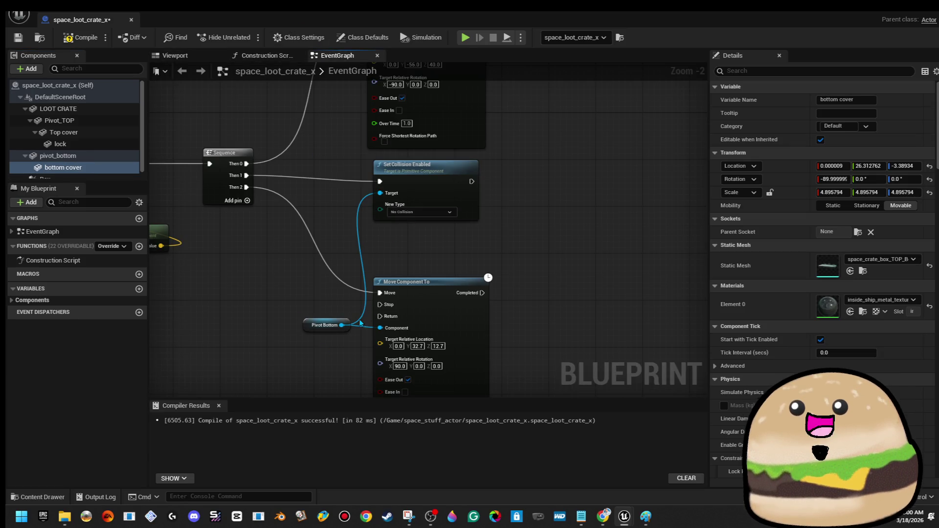
Replace Set Collision Enabled's Pivot Bottom target with a bottom cover reference, compile, and return to the level
{"action": "right_click", "coordinate": [386, 198]}
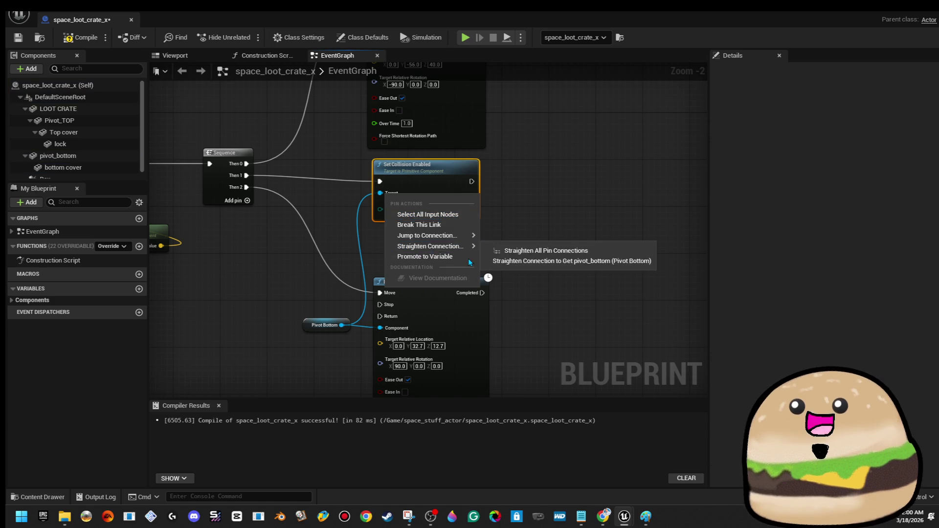
{"action": "left_click", "coordinate": [413, 226]}
{"action": "mouse_move", "coordinate": [68, 172]}
{"action": "left_mouse_down"}
{"action": "mouse_move", "coordinate": [415, 224]}
{"action": "mouse_move", "coordinate": [381, 194]}
{"action": "left_mouse_up"}
{"action": "key", "text": "F7"}
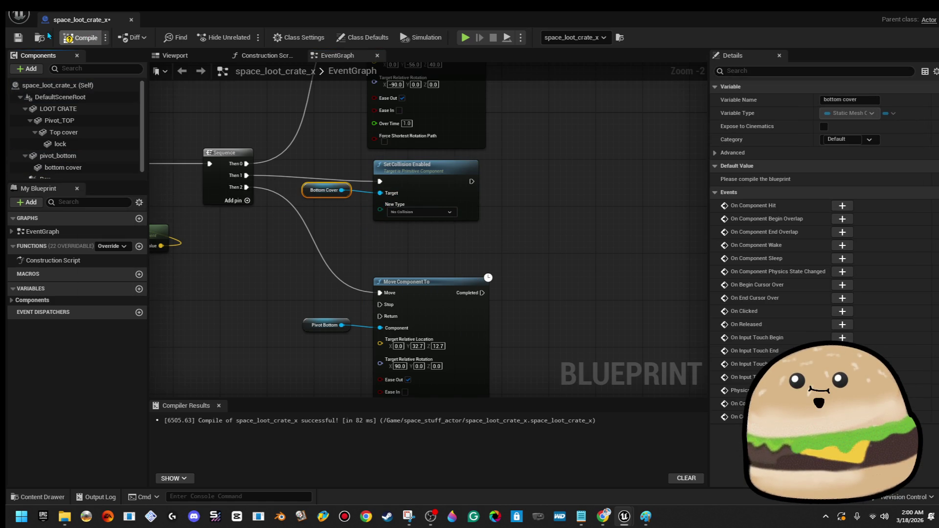
{"action": "key", "text": "alt+Tab"}
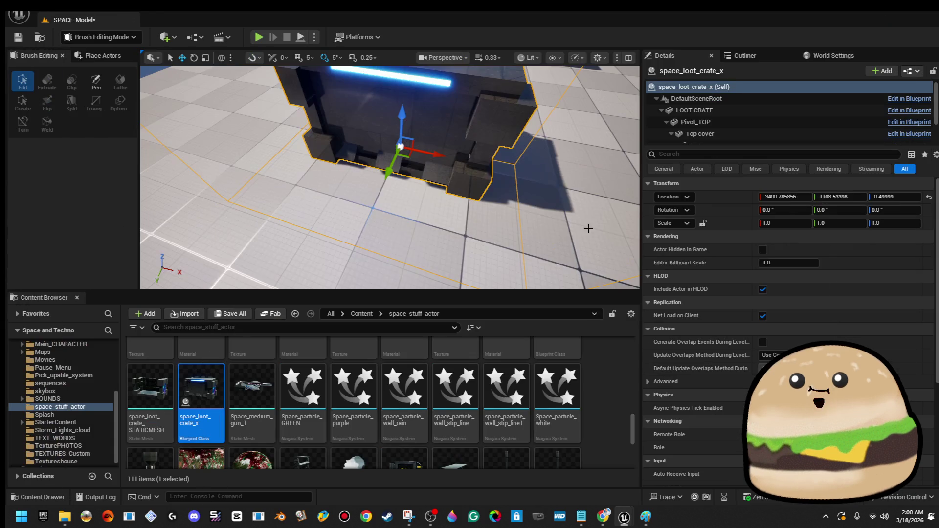
Play-test the level, walking up to the crate to look inside it
{"action": "right_click", "coordinate": [533, 224]}
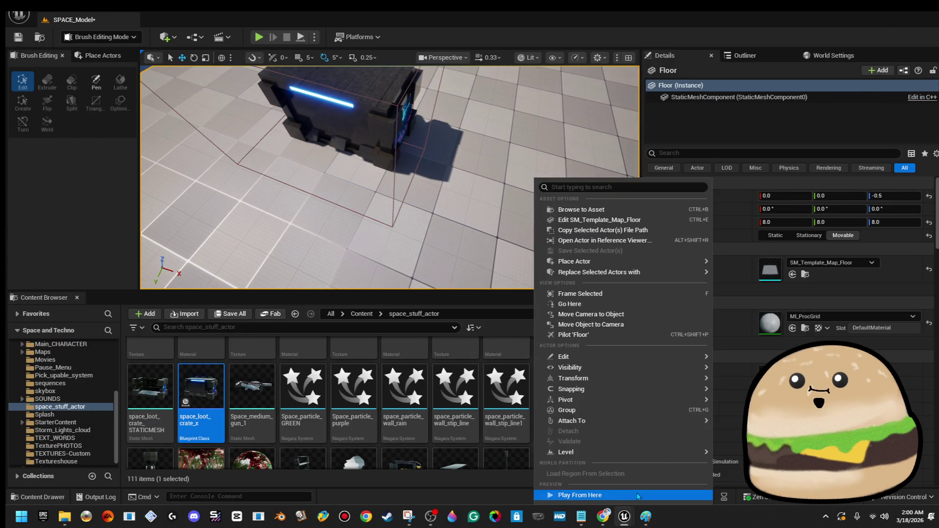
{"action": "left_click", "coordinate": [577, 495]}
{"action": "key", "text": "w"}
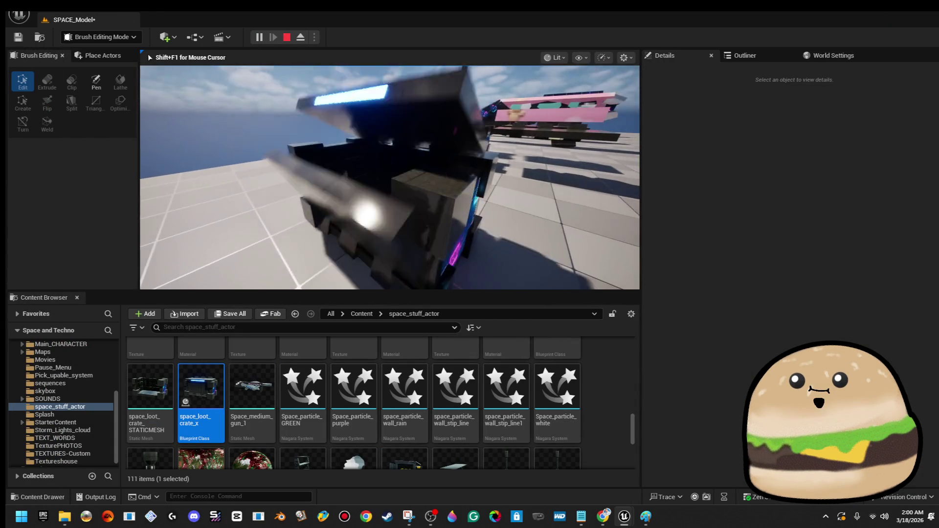
{"action": "key", "text": "w"}
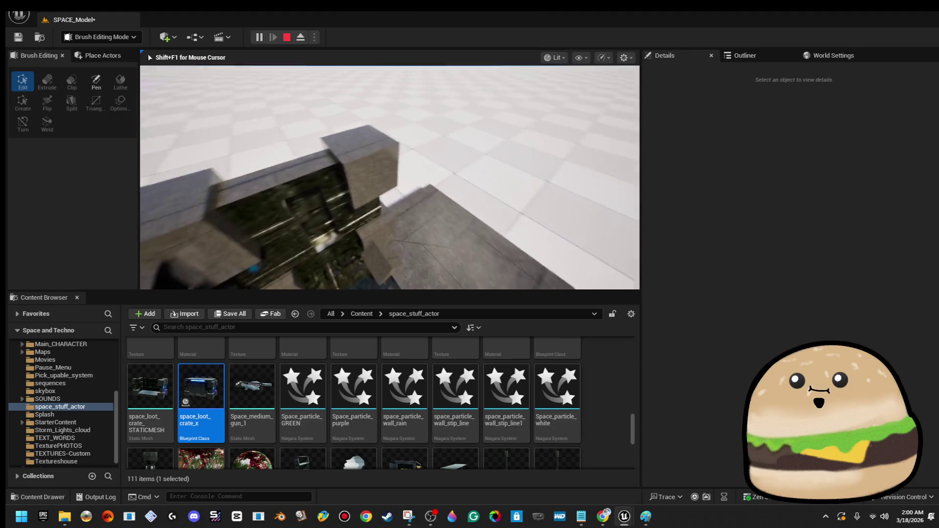
{"action": "key", "text": "w"}
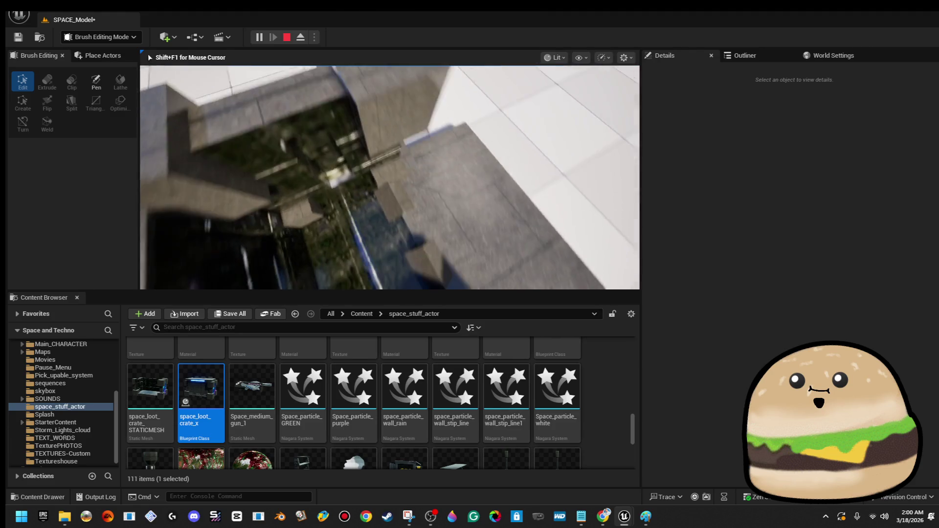
{"action": "key", "text": "Escape"}
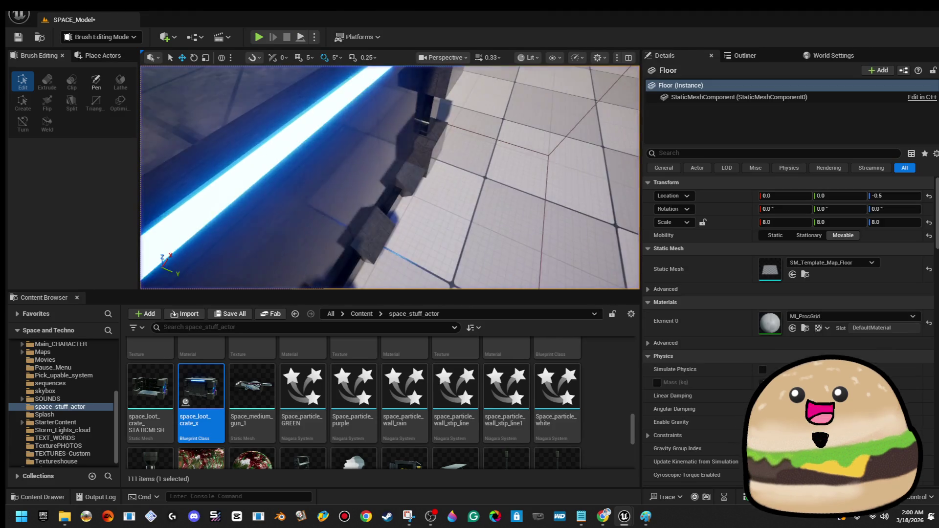
Reconnect Pivot Bottom to Set Collision Enabled's Target, compile the crate blueprint, and return to SPACE_Model
{"action": "right_click", "coordinate": [430, 181]}
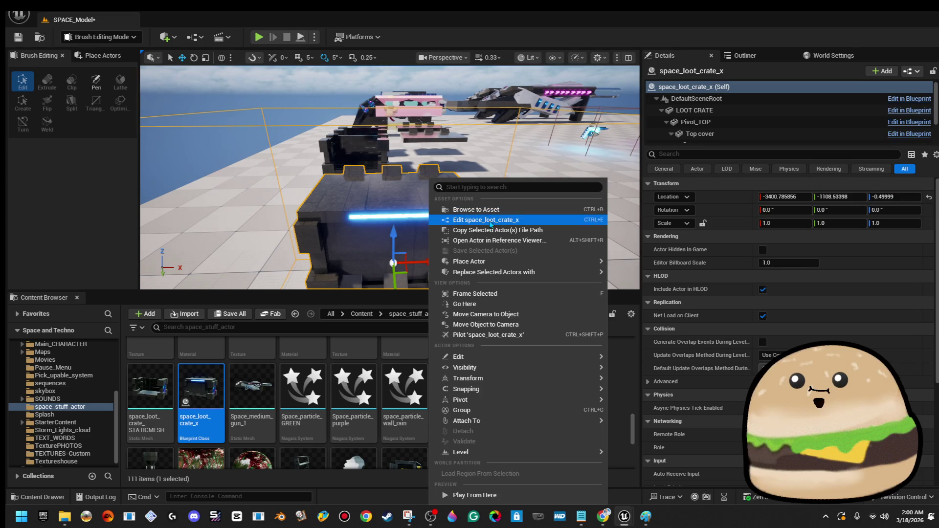
{"action": "left_click", "coordinate": [489, 221]}
{"action": "left_click_drag", "start_coordinate": [341, 324], "coordinate": [380, 196]}
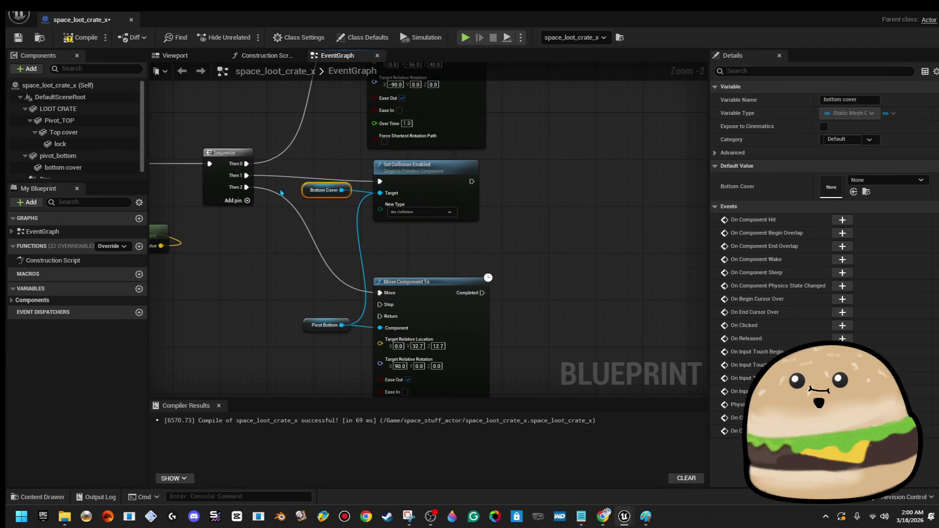
{"action": "scroll", "coordinate": [321, 201], "scroll_direction": "down", "scroll_amount": 1}
{"action": "left_click", "coordinate": [78, 35]}
{"action": "left_click", "coordinate": [18, 37]}
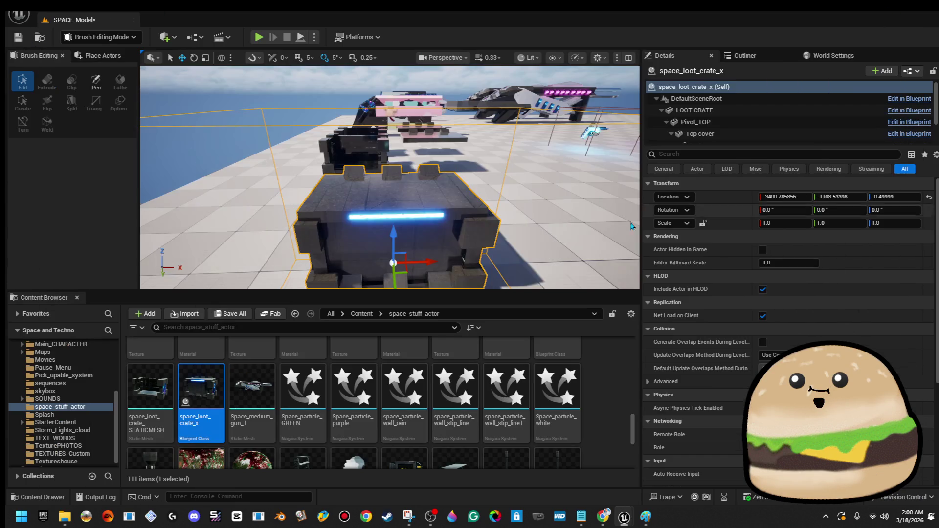
{"action": "scroll", "coordinate": [631, 225], "scroll_direction": "down", "scroll_amount": 3}
{"action": "right_click", "coordinate": [513, 201]}
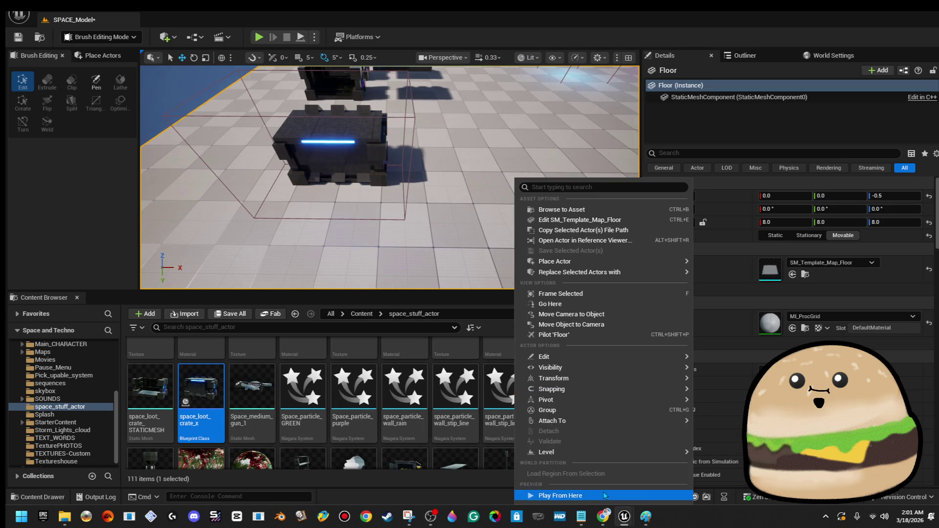
Play the level from the floor spot and stop after checking the opened crate
{"action": "left_click", "coordinate": [604, 496]}
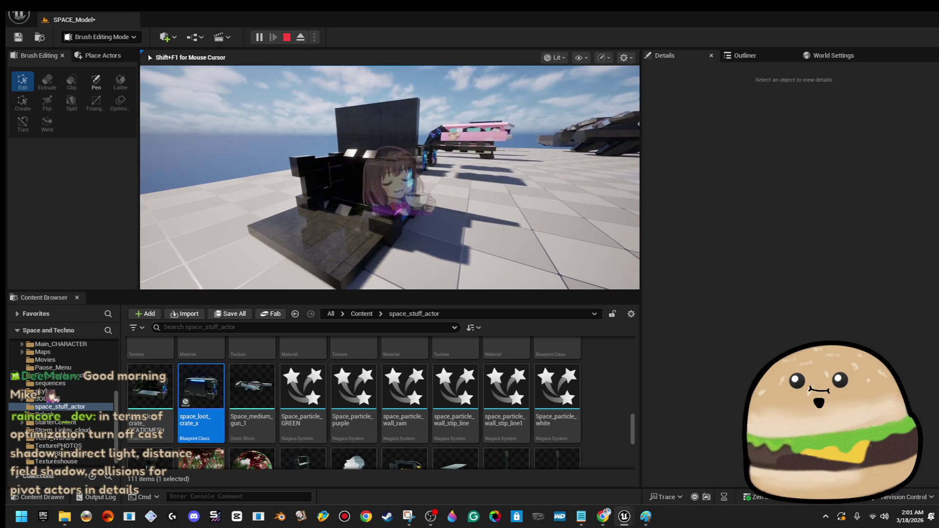
{"action": "key", "text": "Escape"}
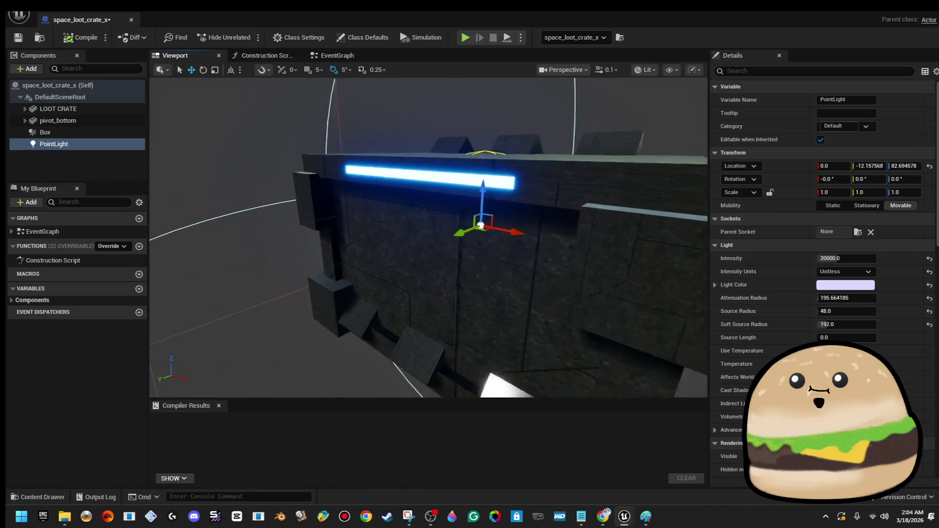
Set the crate's PointLight Attenuation Radius to 150 and compile the blueprint
{"action": "left_click_drag", "start_coordinate": [399, 238], "coordinate": [398, 200]}
{"action": "left_click_drag", "start_coordinate": [421, 261], "coordinate": [421, 261]}
{"action": "left_click_drag", "start_coordinate": [559, 204], "coordinate": [559, 203]}
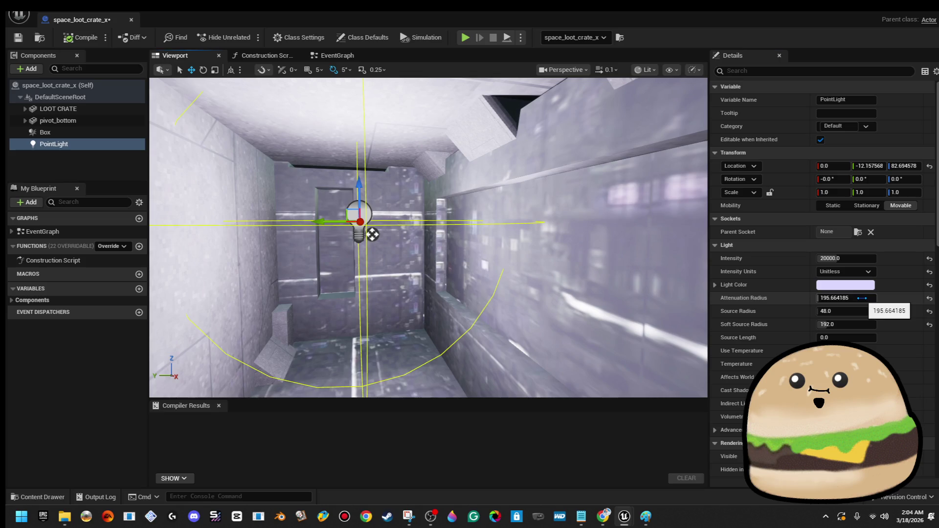
{"action": "type", "text": "100"}
{"action": "key", "text": "Return"}
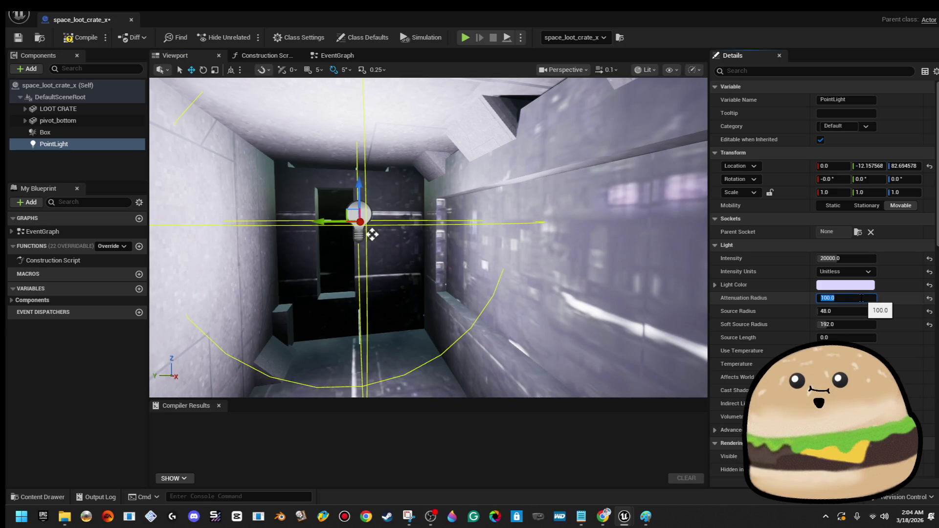
{"action": "type", "text": "0"}
{"action": "key", "text": "Return"}
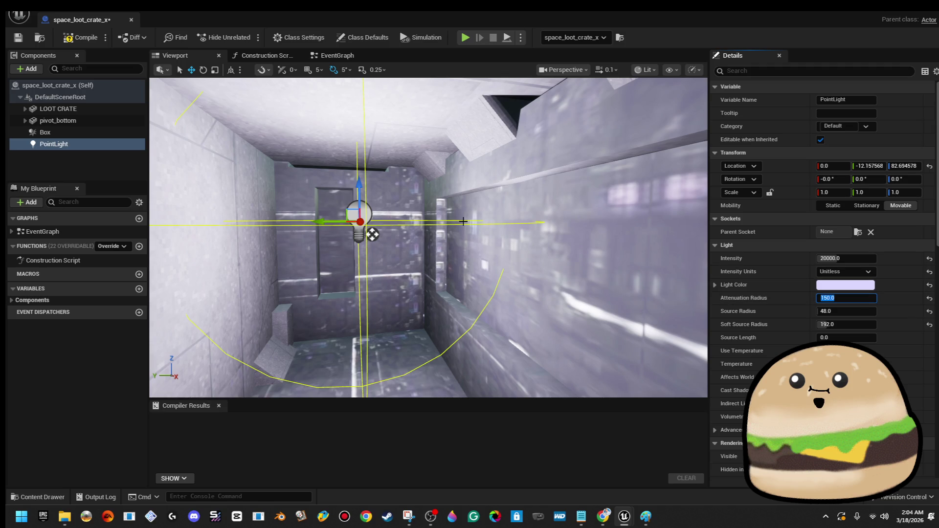
{"action": "mouse_move", "coordinate": [440, 245]}
{"action": "left_mouse_down"}
{"action": "mouse_move", "coordinate": [440, 220]}
{"action": "mouse_move", "coordinate": [515, 193]}
{"action": "left_mouse_up"}
{"action": "left_click", "coordinate": [89, 43]}
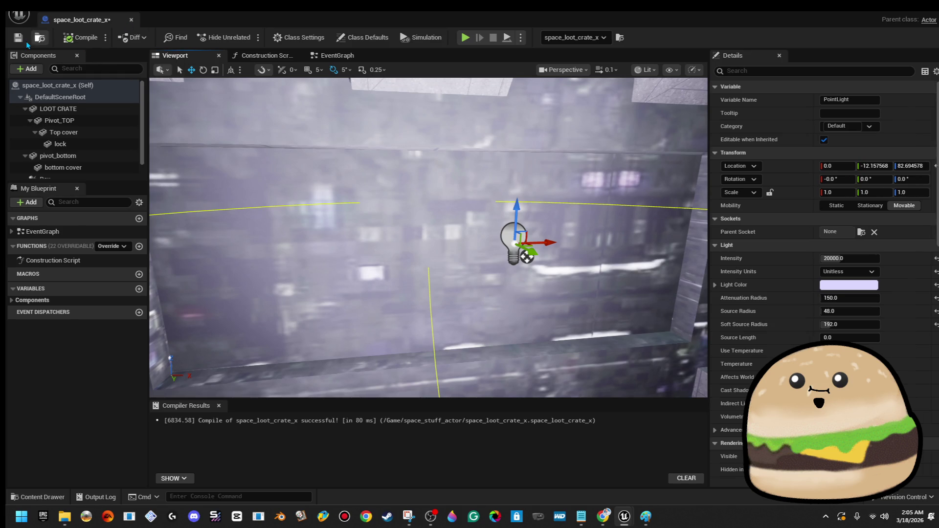
Rename the PointLight component to light_flash
{"action": "left_click", "coordinate": [342, 58]}
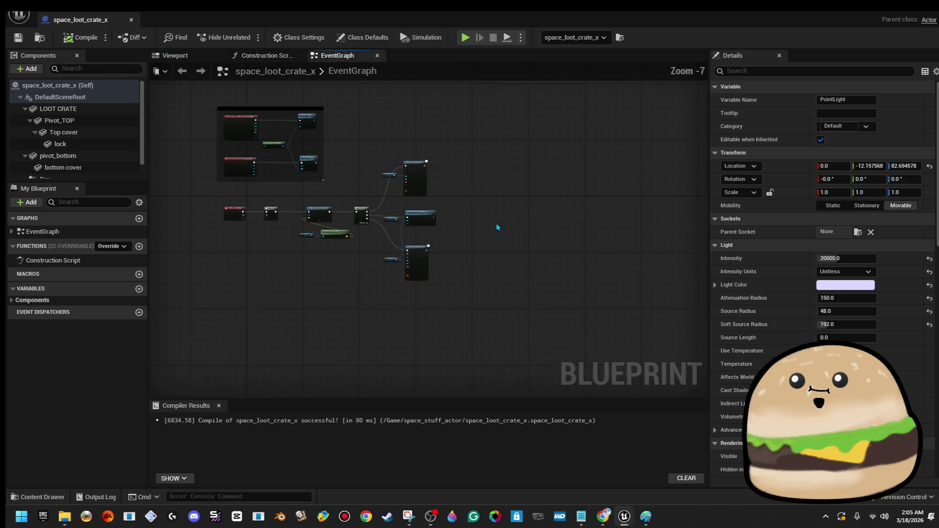
{"action": "scroll", "coordinate": [457, 189], "scroll_direction": "up", "scroll_amount": 3}
{"action": "scroll", "coordinate": [462, 179], "scroll_direction": "down", "scroll_amount": 3}
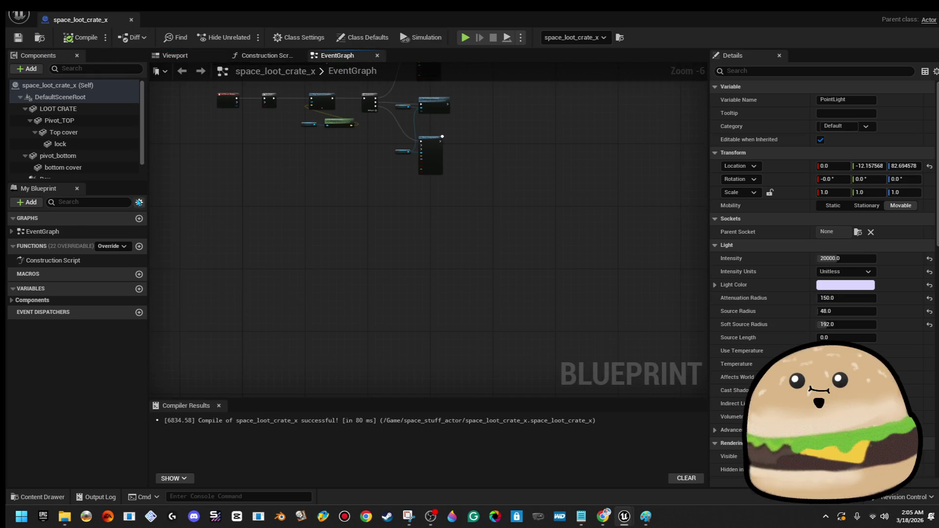
{"action": "scroll", "coordinate": [109, 170], "scroll_direction": "down", "scroll_amount": 2}
{"action": "left_click_drag", "start_coordinate": [88, 160], "coordinate": [253, 204]}
{"action": "left_click_drag", "start_coordinate": [96, 169], "coordinate": [80, 174]}
{"action": "right_click", "coordinate": [78, 173]}
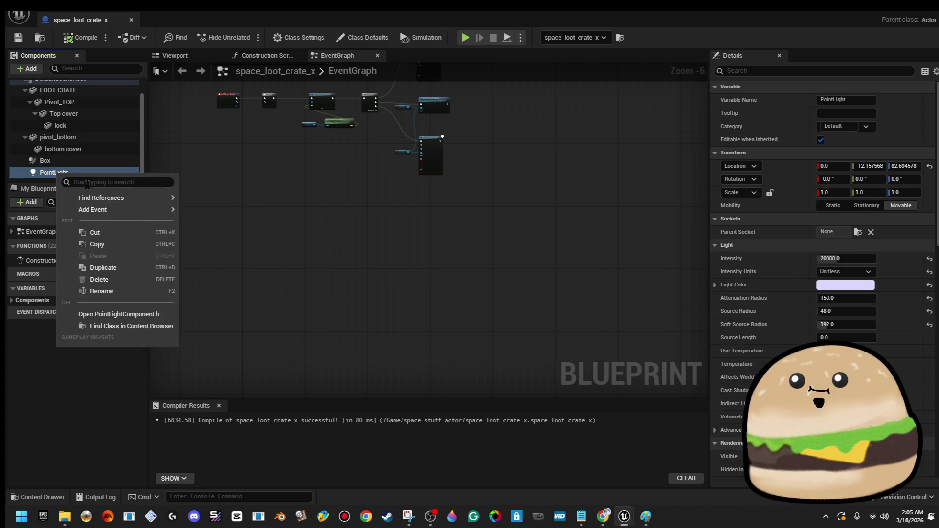
{"action": "left_click", "coordinate": [110, 294]}
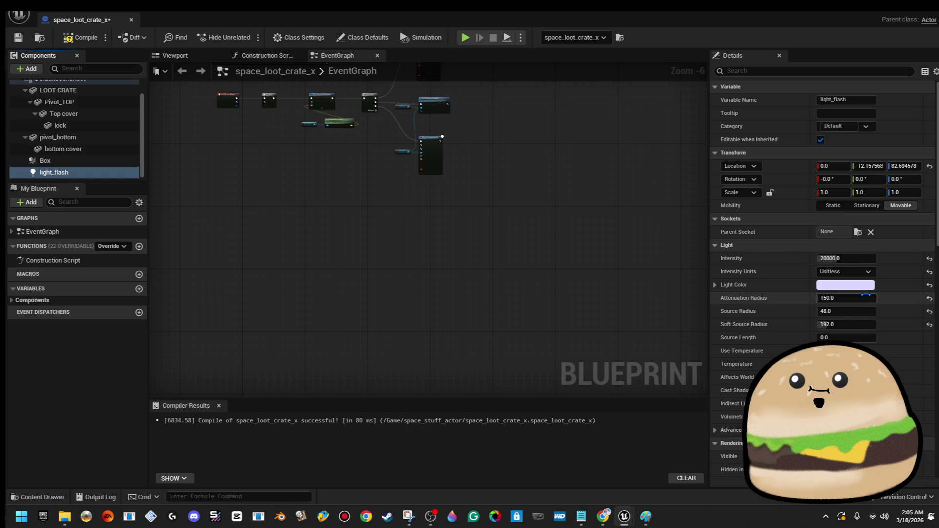
Drag a light_flash reference node into the crate's Event Graph
{"action": "scroll", "coordinate": [763, 308], "scroll_direction": "down", "scroll_amount": 3}
{"action": "mouse_move", "coordinate": [54, 172]}
{"action": "left_mouse_down"}
{"action": "mouse_move", "coordinate": [394, 234]}
{"action": "mouse_move", "coordinate": [470, 193]}
{"action": "left_mouse_up"}
{"action": "scroll", "coordinate": [427, 233], "scroll_direction": "up", "scroll_amount": 4}
Add a Set Intensity node targeting the Light Flash reference
{"action": "type", "text": "set"}
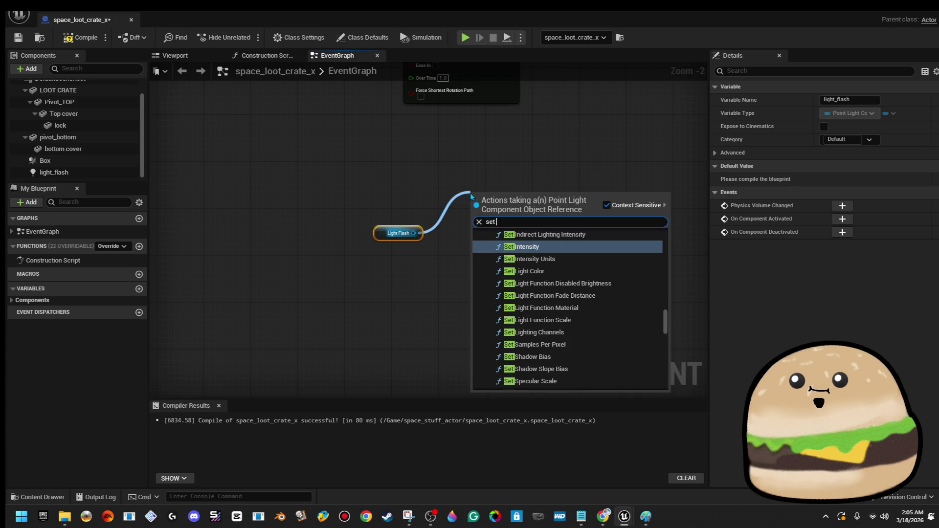
{"action": "left_click", "coordinate": [571, 248]}
{"action": "scroll", "coordinate": [546, 213], "scroll_direction": "up", "scroll_amount": 2}
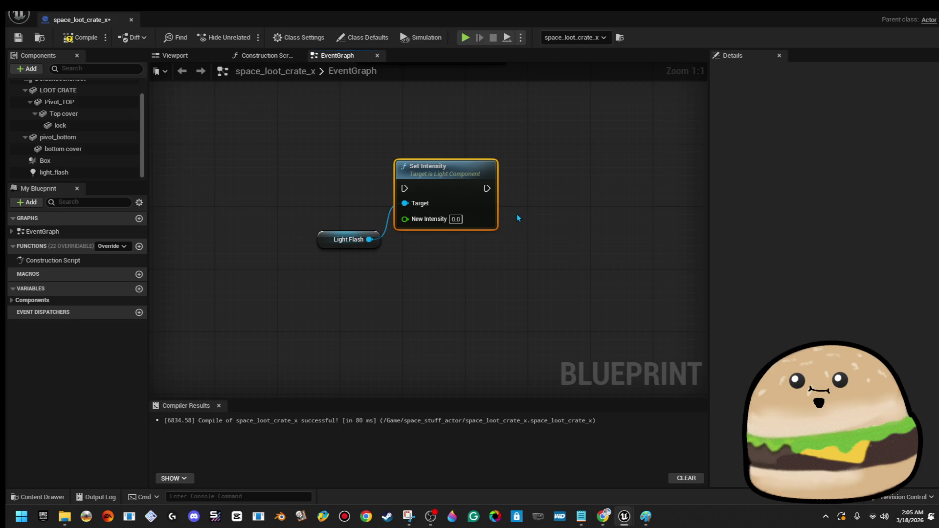
{"action": "left_click_drag", "start_coordinate": [487, 189], "coordinate": [530, 194]}
{"action": "left_click", "coordinate": [520, 165]}
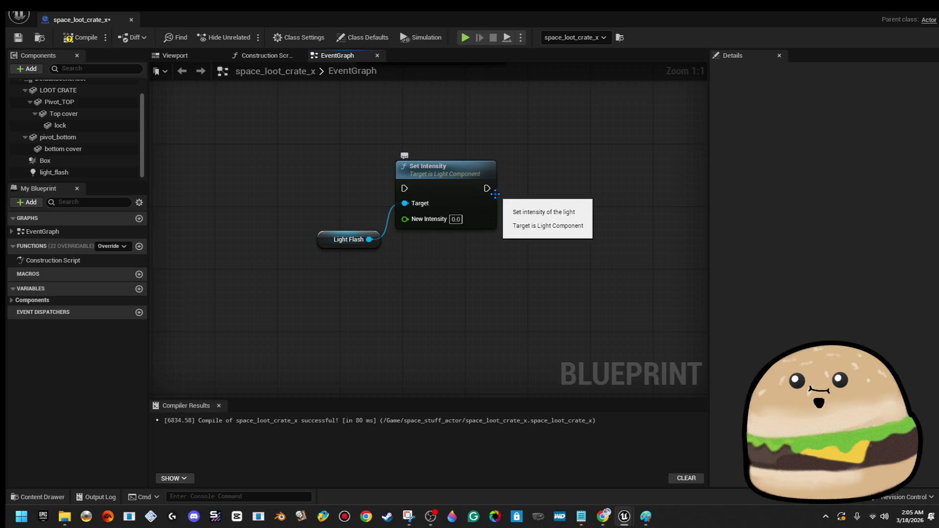
Add a Set Light Color node from Light Flash, then delete it as unwanted
{"action": "scroll", "coordinate": [562, 235], "scroll_direction": "down", "scroll_amount": 2}
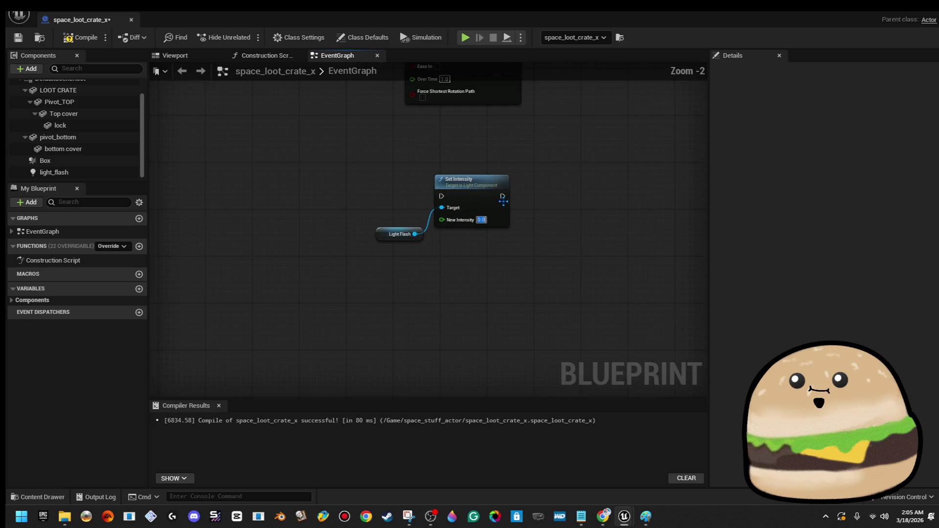
{"action": "left_click_drag", "start_coordinate": [415, 234], "coordinate": [480, 262]}
{"action": "type", "text": "set in"}
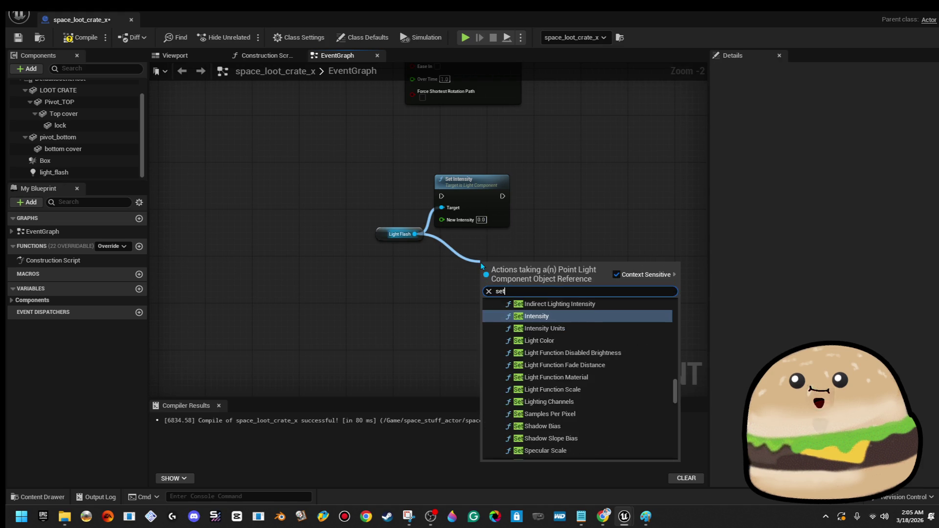
{"action": "left_click", "coordinate": [534, 340]}
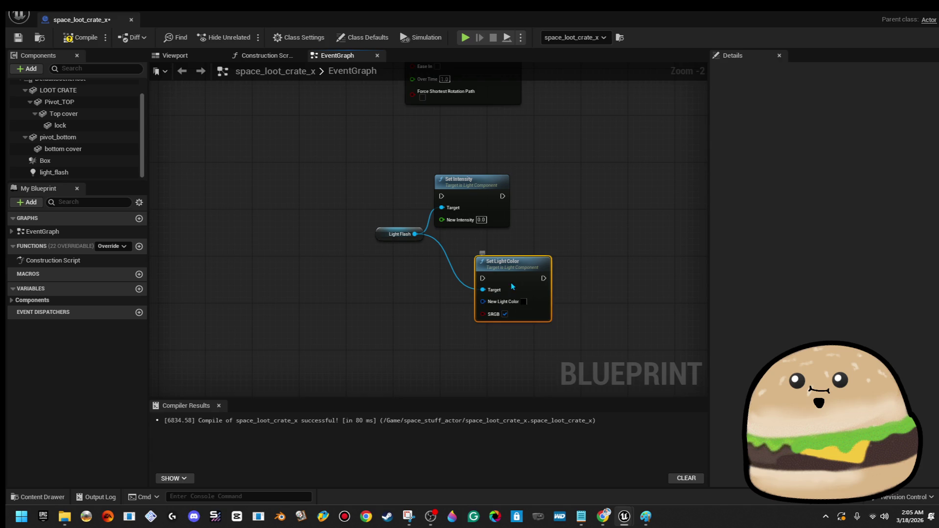
{"action": "key", "text": "Delete"}
Add a Set Intensity Units node wired to the Light Flash reference
{"action": "left_click_drag", "start_coordinate": [414, 236], "coordinate": [480, 278]}
{"action": "type", "text": "set"}
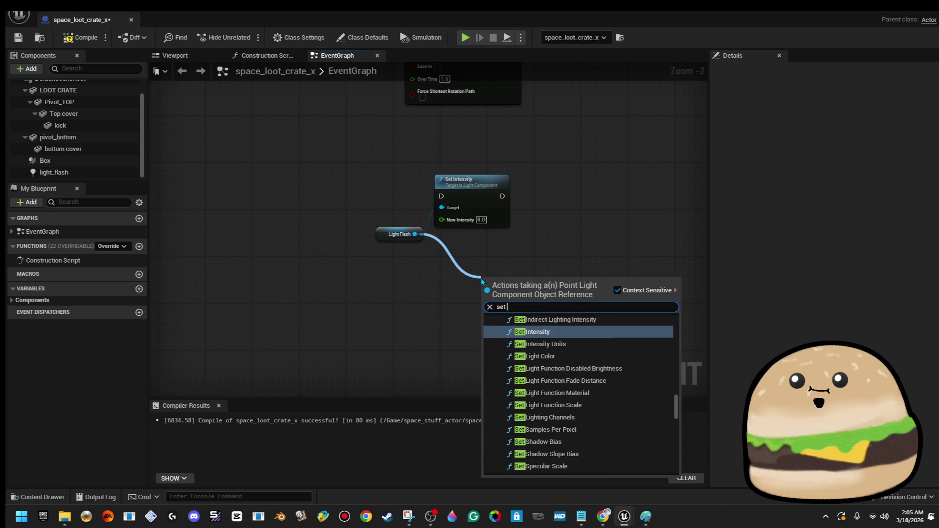
{"action": "scroll", "coordinate": [650, 415], "scroll_direction": "up", "scroll_amount": 3}
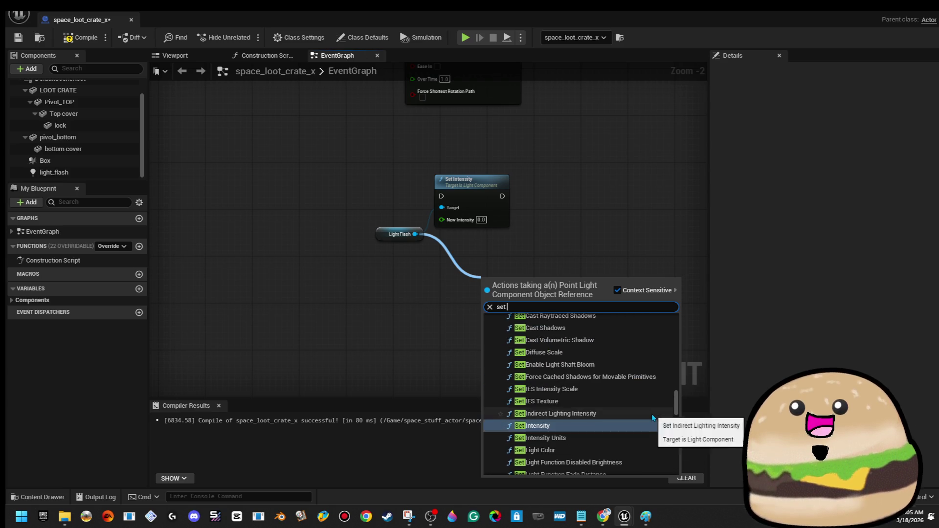
{"action": "scroll", "coordinate": [651, 414], "scroll_direction": "up", "scroll_amount": 2}
{"action": "scroll", "coordinate": [639, 383], "scroll_direction": "up", "scroll_amount": 2}
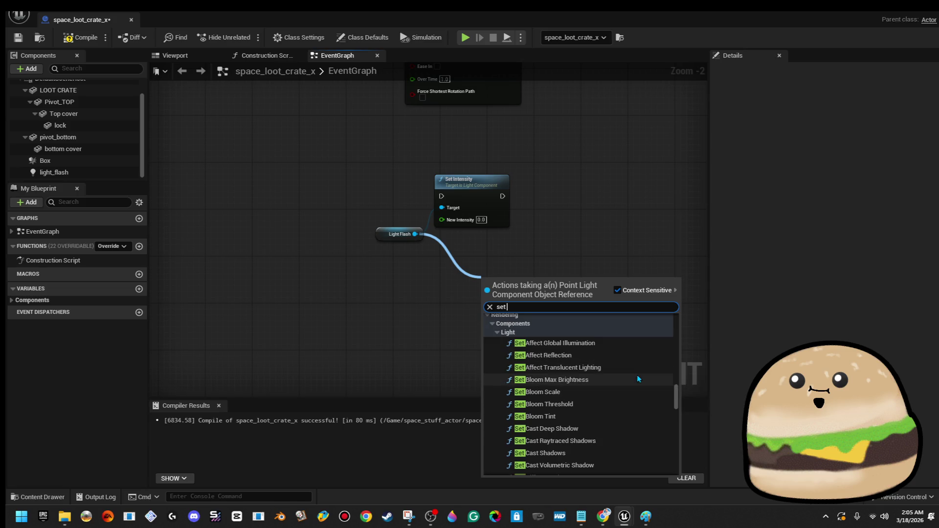
{"action": "scroll", "coordinate": [637, 351], "scroll_direction": "down", "scroll_amount": 2}
{"action": "scroll", "coordinate": [637, 351], "scroll_direction": "down", "scroll_amount": 3}
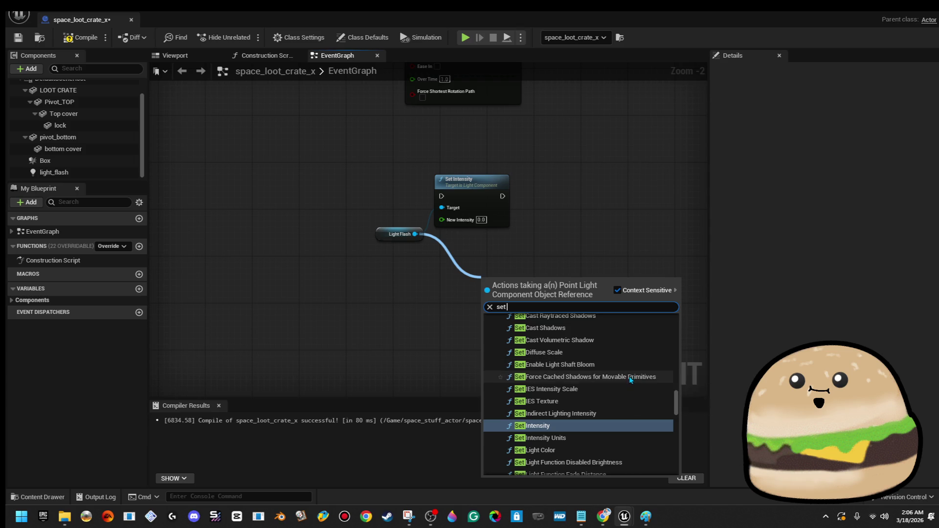
{"action": "scroll", "coordinate": [617, 397], "scroll_direction": "down", "scroll_amount": 2}
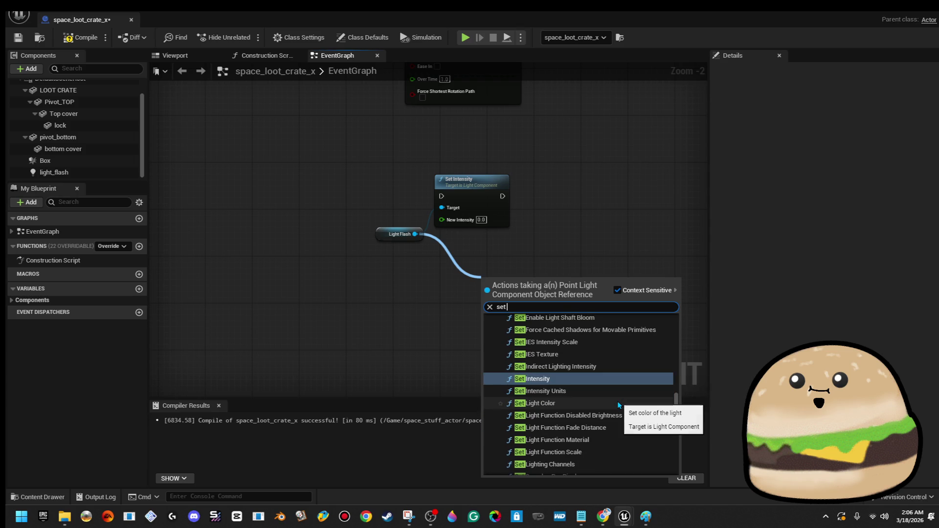
{"action": "scroll", "coordinate": [618, 398], "scroll_direction": "down", "scroll_amount": 1}
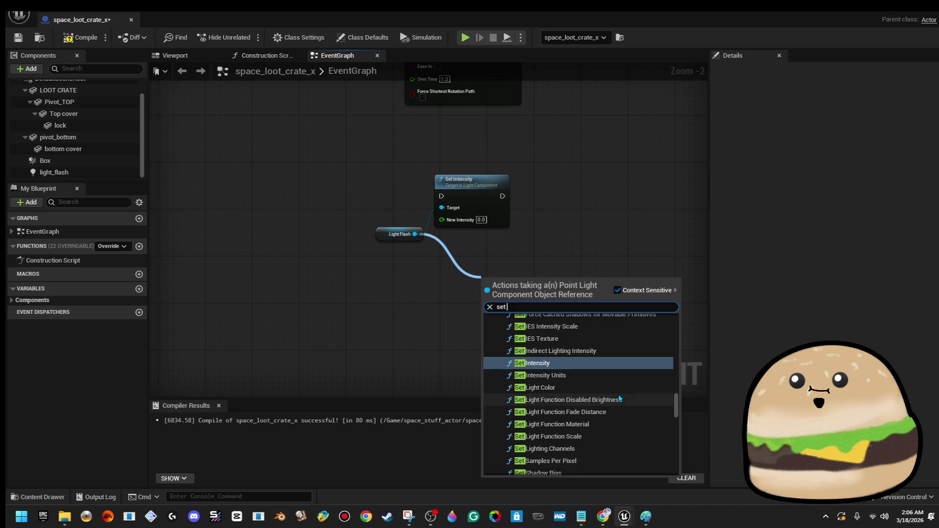
{"action": "left_click", "coordinate": [623, 371]}
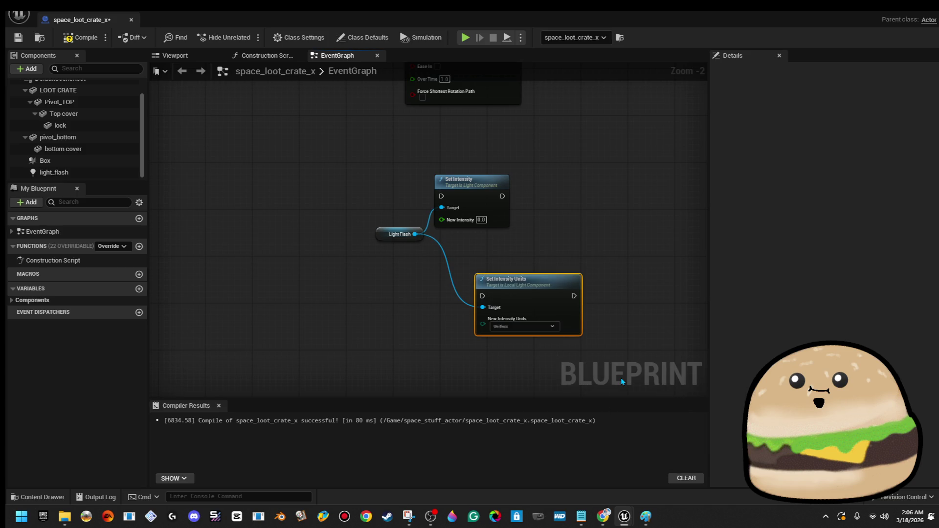
Leave Set Intensity Units at Unitless, then delete that node
{"action": "scroll", "coordinate": [540, 332], "scroll_direction": "up", "scroll_amount": 2}
{"action": "left_click", "coordinate": [540, 325]}
{"action": "left_click", "coordinate": [551, 322]}
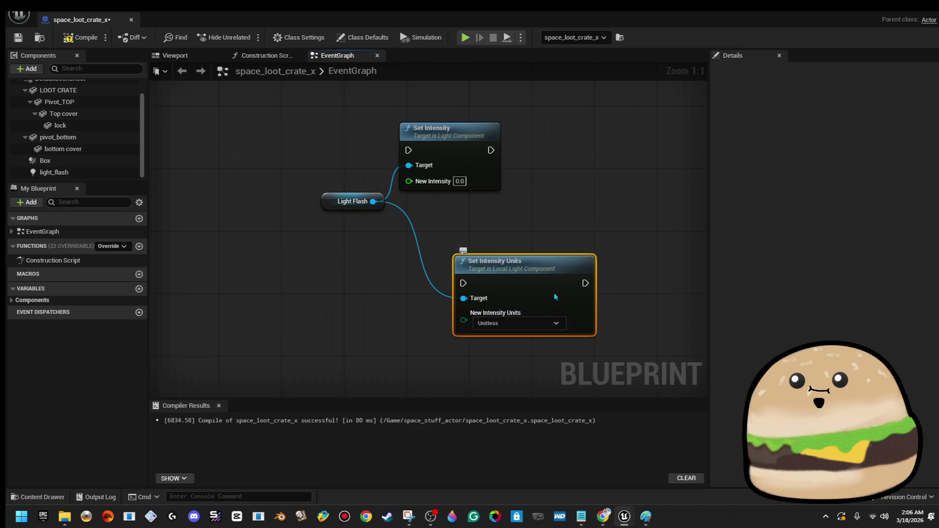
{"action": "key", "text": "Delete"}
Add a Set Light Falloff Exponent node from Light Flash, then delete it
{"action": "left_click_drag", "start_coordinate": [372, 201], "coordinate": [478, 248]}
{"action": "type", "text": "set in"}
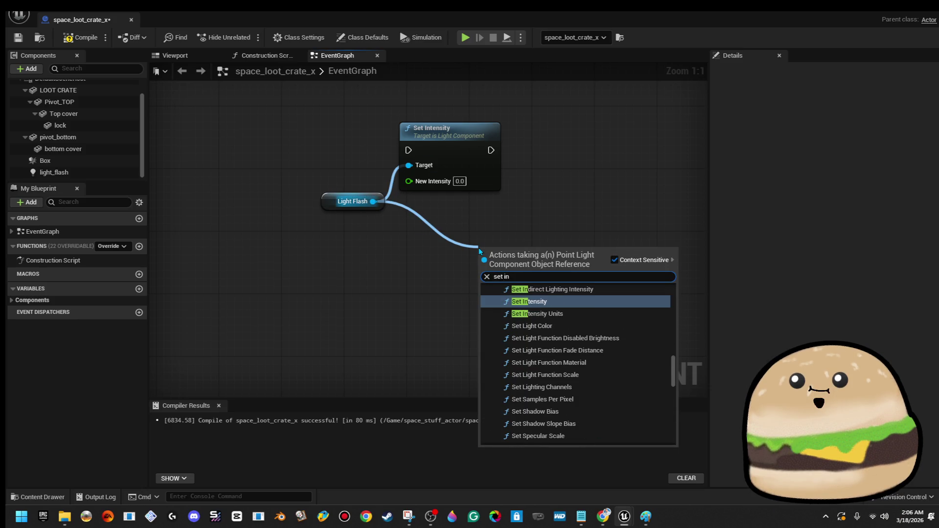
{"action": "scroll", "coordinate": [562, 357], "scroll_direction": "down", "scroll_amount": 3}
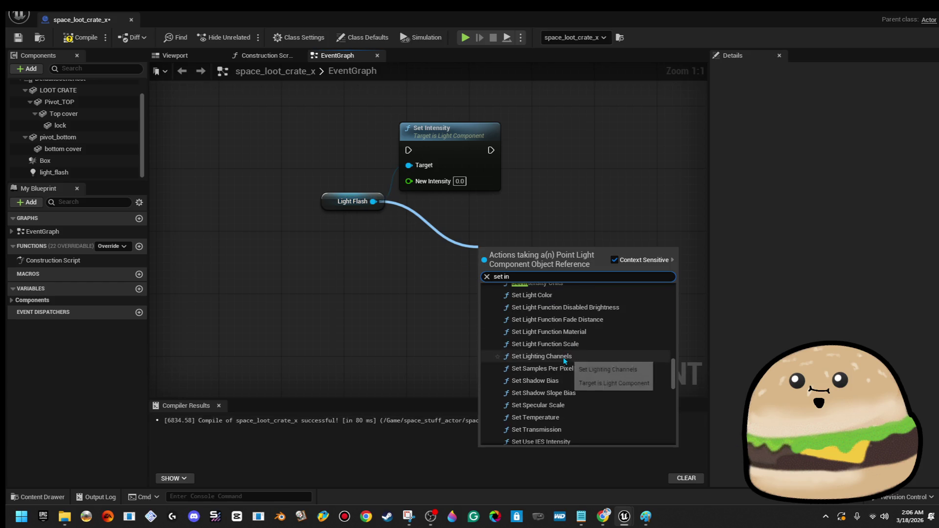
{"action": "scroll", "coordinate": [574, 364], "scroll_direction": "down", "scroll_amount": 4}
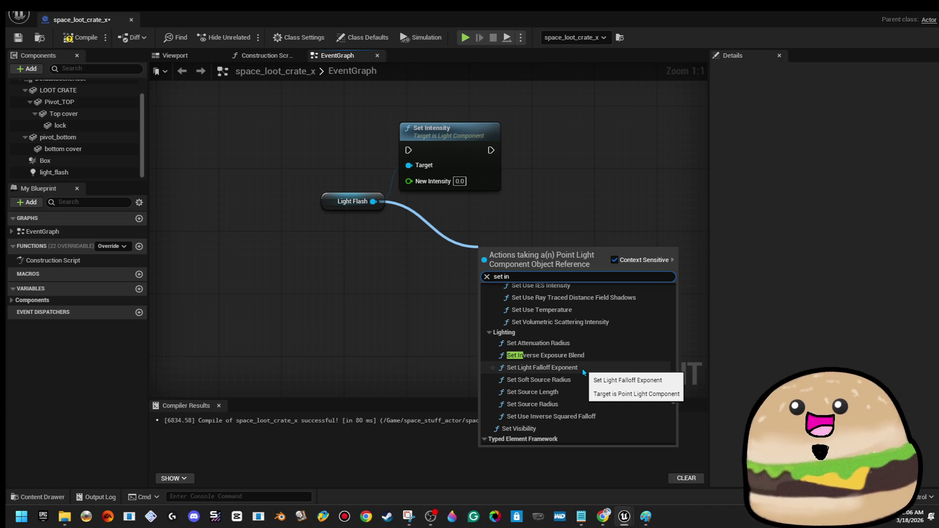
{"action": "scroll", "coordinate": [582, 370], "scroll_direction": "up", "scroll_amount": 1}
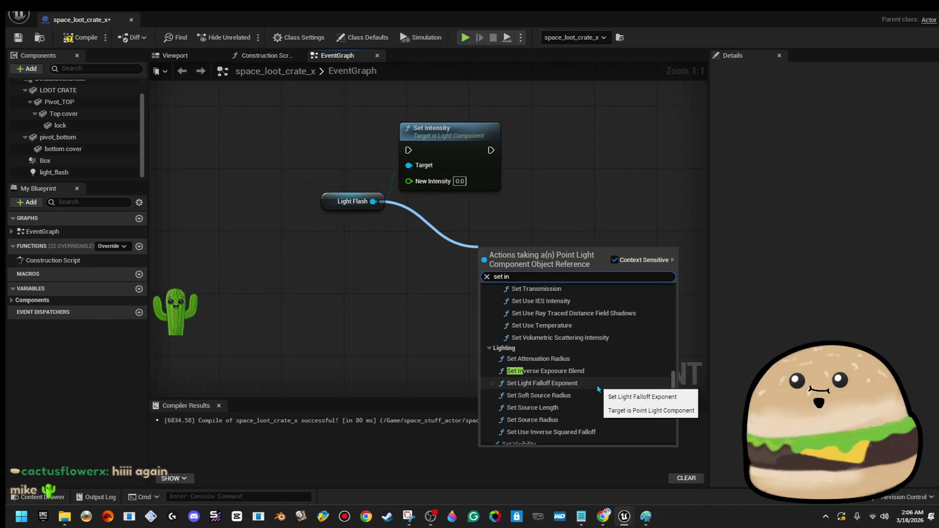
{"action": "left_click", "coordinate": [596, 386]}
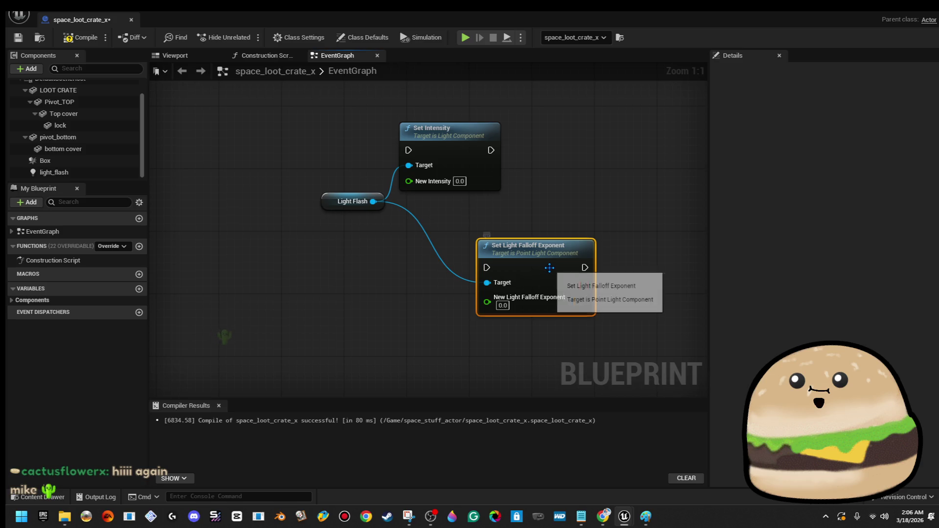
{"action": "key", "text": "Delete"}
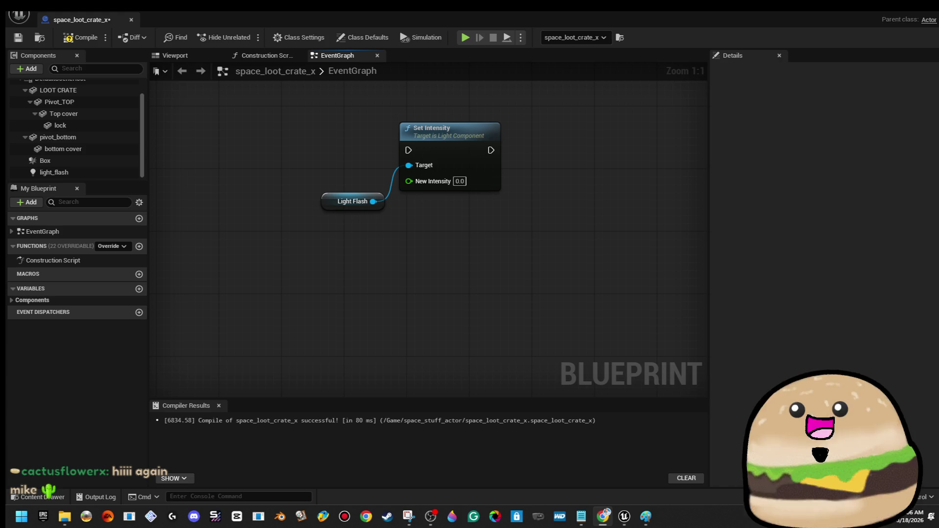
{"action": "key", "text": "alt+Tab"}
{"action": "key", "text": "alt+Tab"}
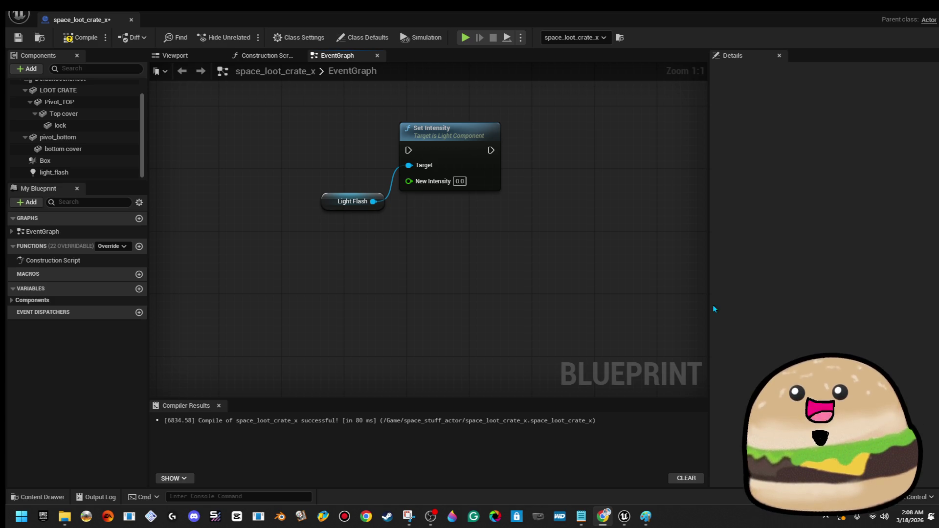
{"action": "scroll", "coordinate": [360, 184], "scroll_direction": "down", "scroll_amount": 7}
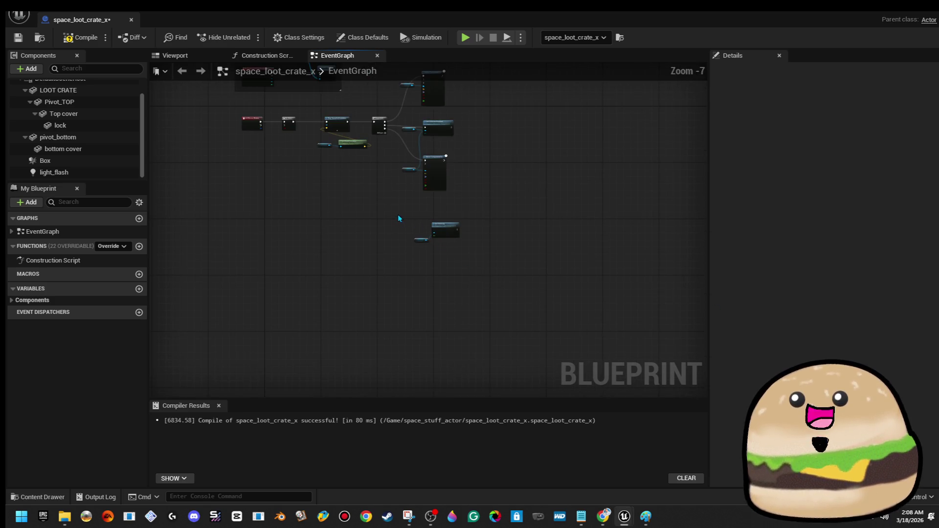
Delete the light_flash point light from the crate in the Viewport and save the blueprint
{"action": "left_click", "coordinate": [205, 61]}
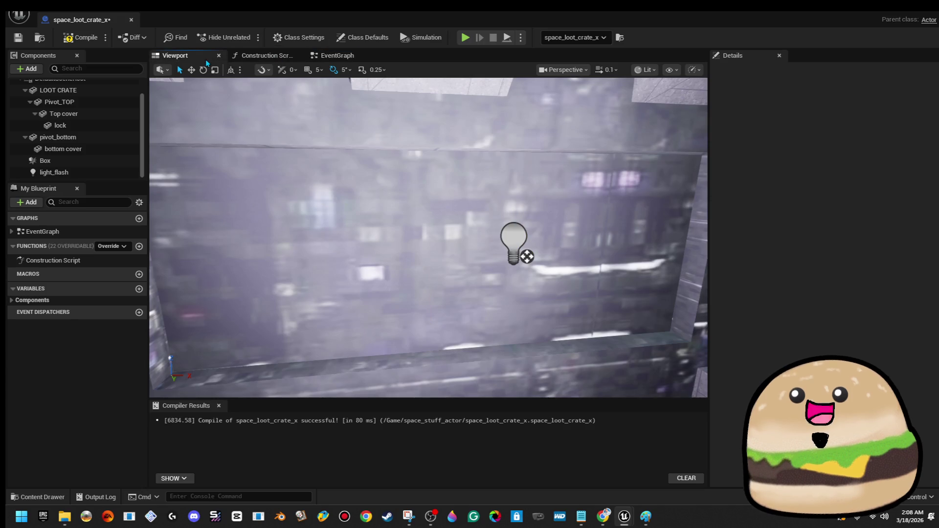
{"action": "left_click", "coordinate": [519, 236]}
{"action": "key", "text": "Delete"}
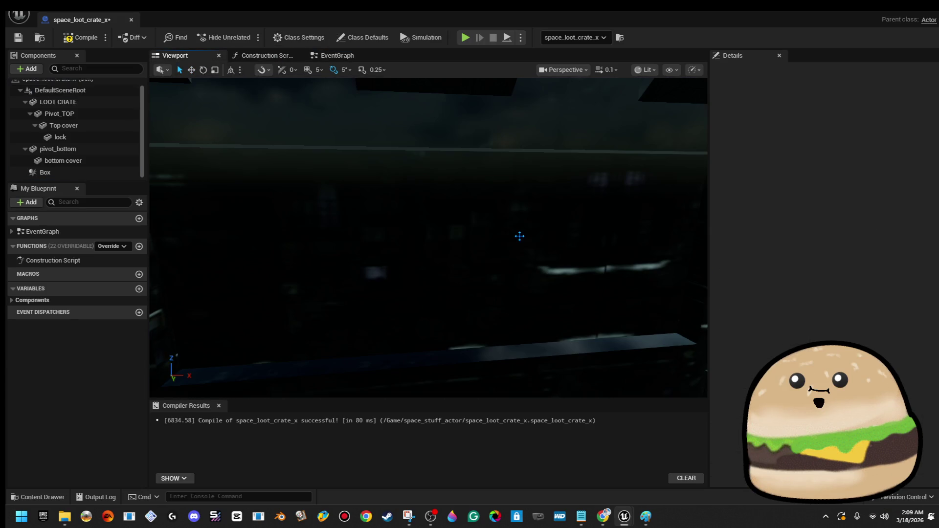
{"action": "left_click", "coordinate": [27, 36]}
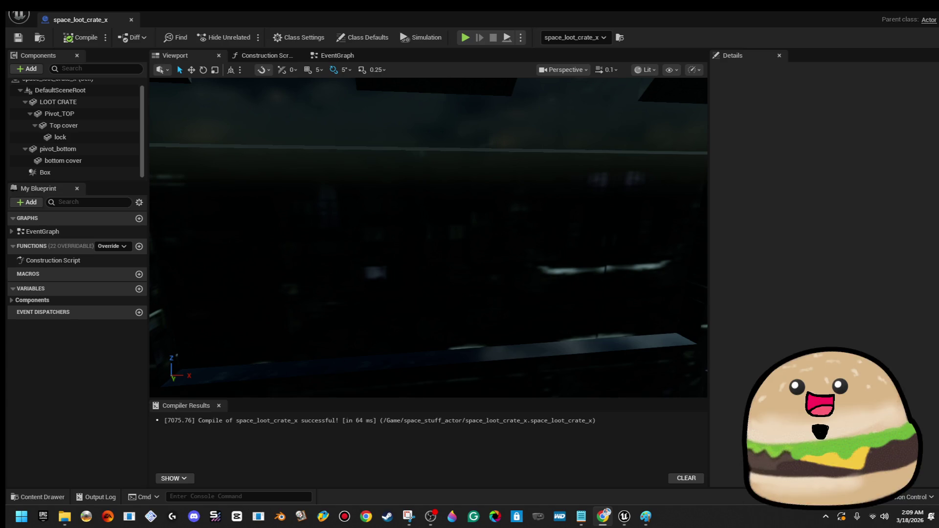
{"action": "mouse_move", "coordinate": [428, 237]}
{"action": "left_mouse_down"}
{"action": "mouse_move", "coordinate": [428, 224]}
{"action": "mouse_move", "coordinate": [443, 301]}
{"action": "mouse_move", "coordinate": [467, 232]}
{"action": "left_mouse_up"}
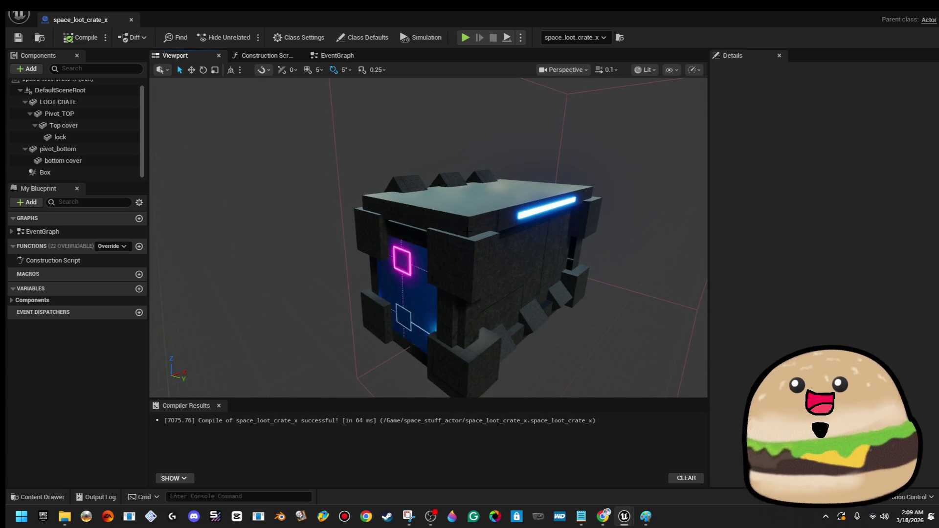
Frame the crate, compile and save the blueprint, then orbit to view the crate from its side
{"action": "mouse_move", "coordinate": [467, 232]}
{"action": "left_mouse_down"}
{"action": "mouse_move", "coordinate": [469, 189]}
{"action": "mouse_move", "coordinate": [430, 203]}
{"action": "mouse_move", "coordinate": [362, 206]}
{"action": "mouse_move", "coordinate": [371, 225]}
{"action": "mouse_move", "coordinate": [478, 229]}
{"action": "left_mouse_up"}
{"action": "key", "text": "f"}
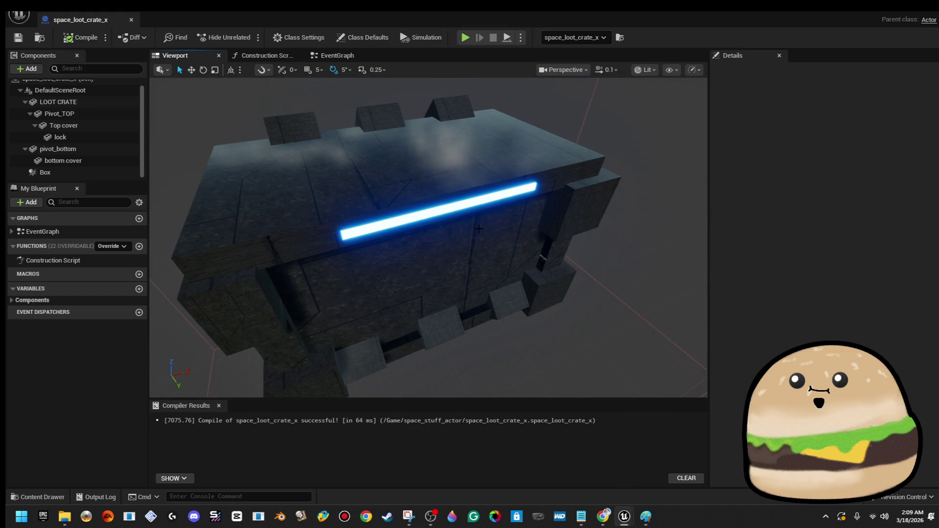
{"action": "left_click", "coordinate": [79, 38]}
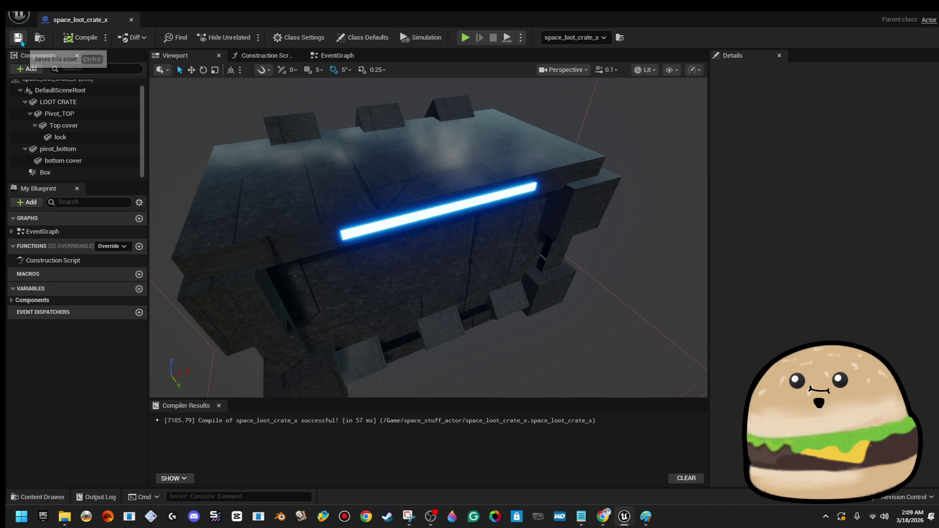
{"action": "left_click", "coordinate": [18, 38]}
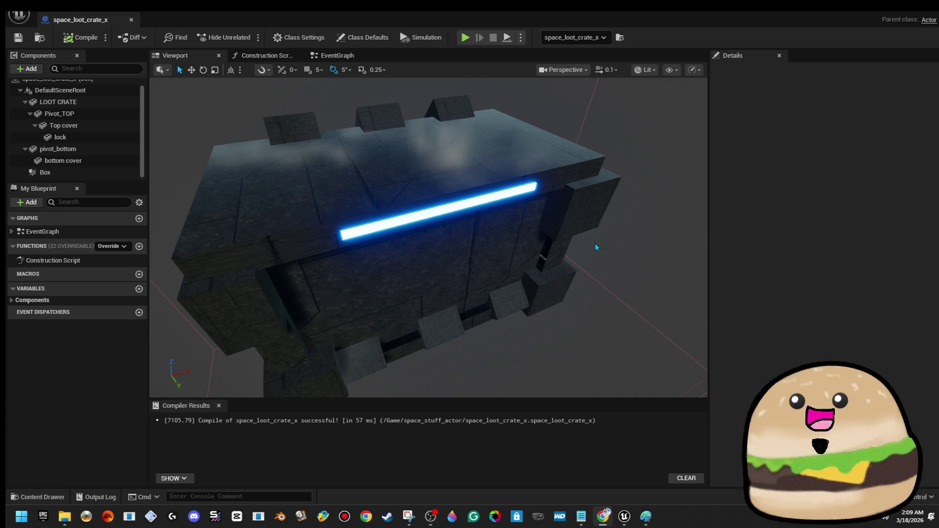
{"action": "left_click_drag", "start_coordinate": [428, 237], "coordinate": [259, 229]}
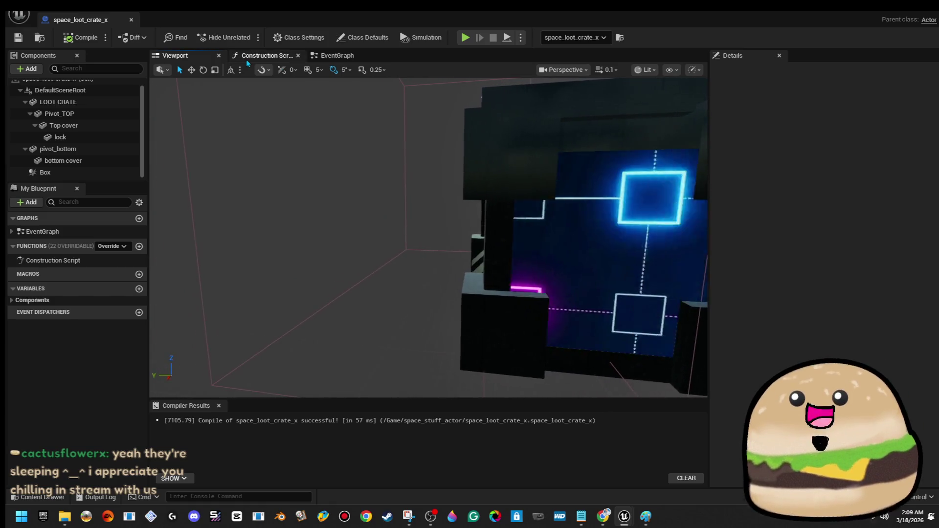
{"action": "left_click_drag", "start_coordinate": [390, 245], "coordinate": [283, 244]}
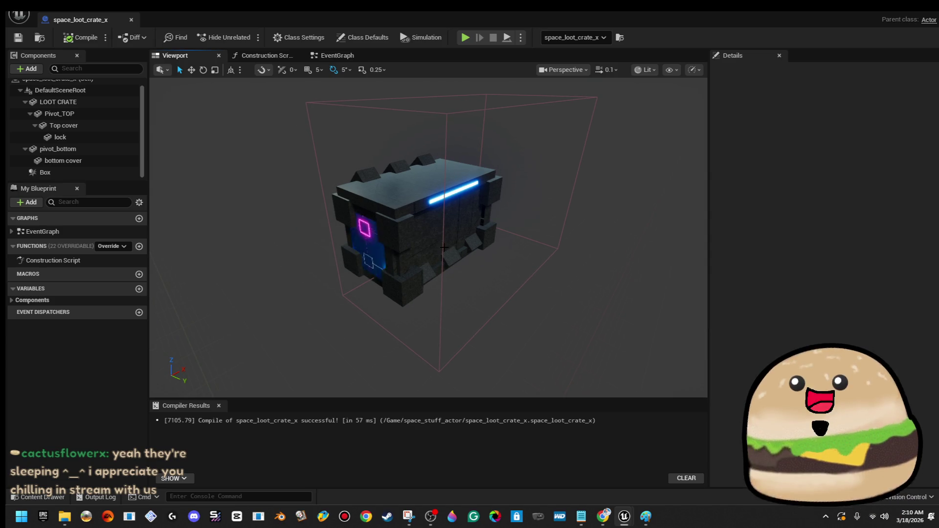
In the Event Graph, add a fourth output pin to the Sequence node
{"action": "left_click", "coordinate": [333, 57]}
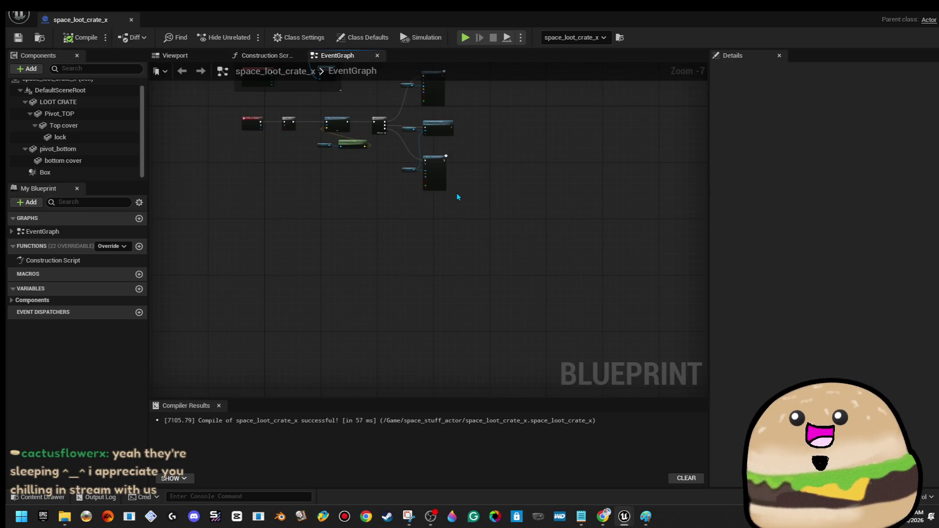
{"action": "scroll", "coordinate": [458, 196], "scroll_direction": "up", "scroll_amount": 4}
{"action": "left_click", "coordinate": [329, 139]}
{"action": "scroll", "coordinate": [358, 157], "scroll_direction": "down", "scroll_amount": 2}
Move the Move Component To and Set Collision Enabled nodes up and wrap them in a comment box
{"action": "mouse_move", "coordinate": [400, 360]}
{"action": "left_mouse_down"}
{"action": "mouse_move", "coordinate": [467, 196]}
{"action": "mouse_move", "coordinate": [468, 161]}
{"action": "left_mouse_up"}
{"action": "mouse_move", "coordinate": [444, 249]}
{"action": "left_mouse_down"}
{"action": "mouse_move", "coordinate": [489, 120]}
{"action": "mouse_move", "coordinate": [508, 105]}
{"action": "left_mouse_up"}
{"action": "key", "text": "c"}
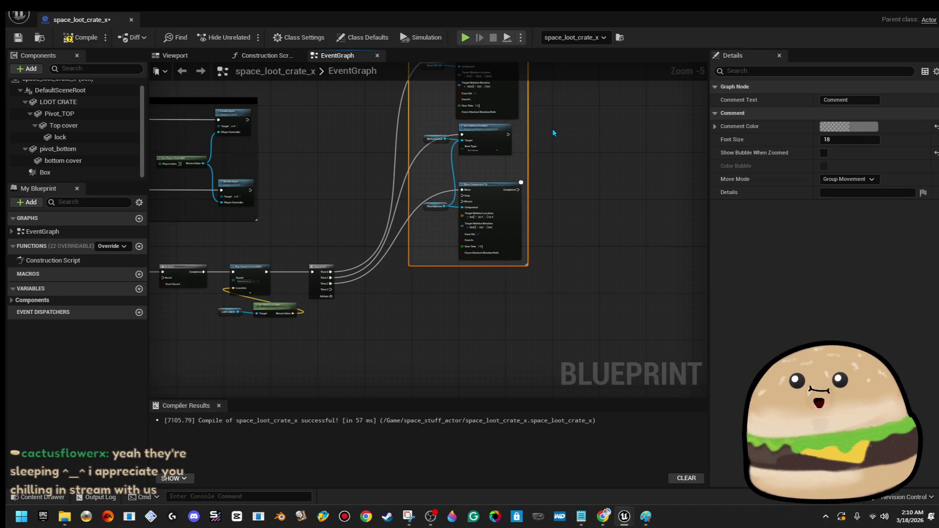
{"action": "left_click", "coordinate": [552, 132]}
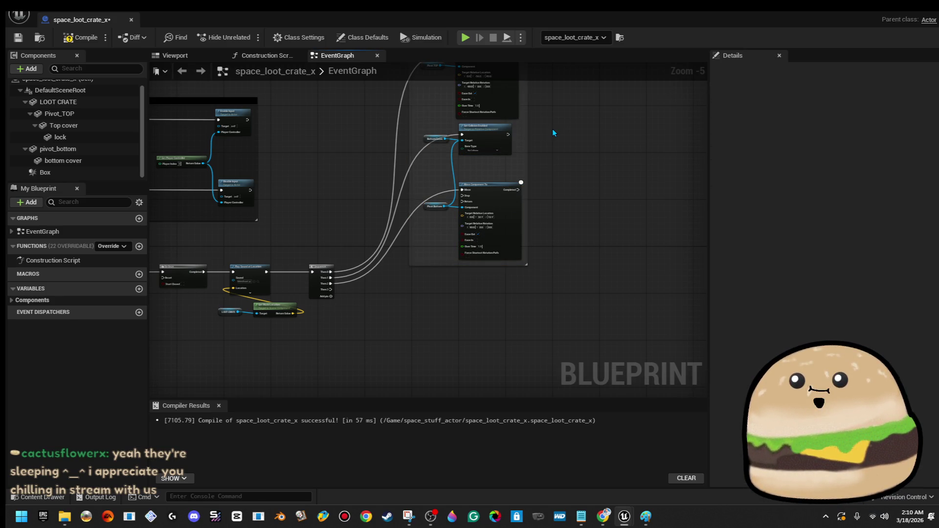
{"action": "scroll", "coordinate": [554, 151], "scroll_direction": "down", "scroll_amount": 1}
{"action": "scroll", "coordinate": [433, 247], "scroll_direction": "up", "scroll_amount": 5}
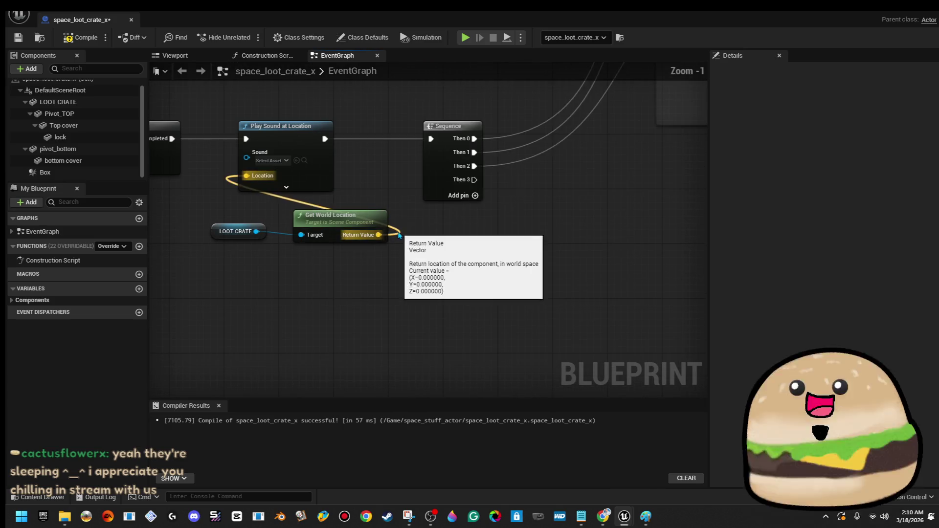
{"action": "mouse_move", "coordinate": [483, 192]}
{"action": "left_mouse_down"}
{"action": "mouse_move", "coordinate": [370, 192]}
{"action": "mouse_move", "coordinate": [718, 193]}
{"action": "mouse_move", "coordinate": [566, 197]}
{"action": "left_mouse_up"}
{"action": "scroll", "coordinate": [372, 191], "scroll_direction": "down", "scroll_amount": 3}
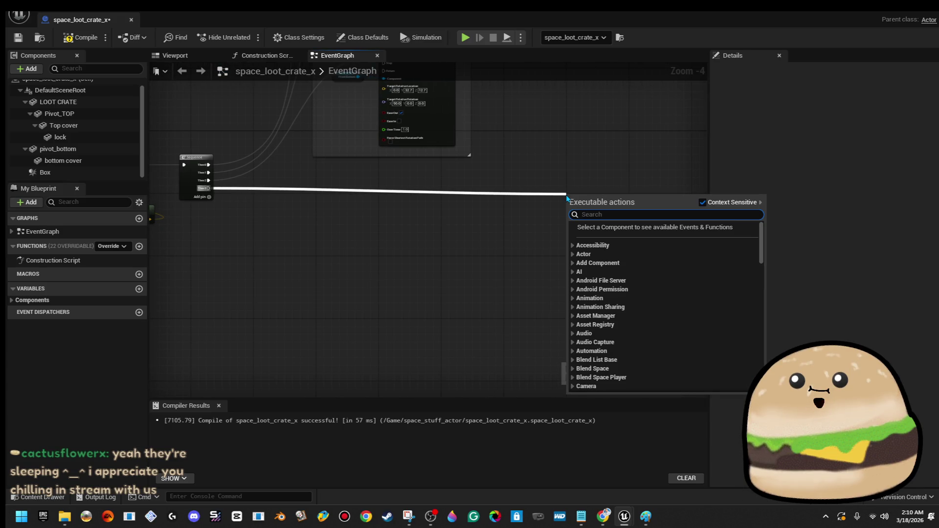
Delete the stray Multiply node from the event graph
{"action": "type", "text": "set"}
{"action": "key", "text": "Escape"}
{"action": "key", "text": "ctrl+v"}
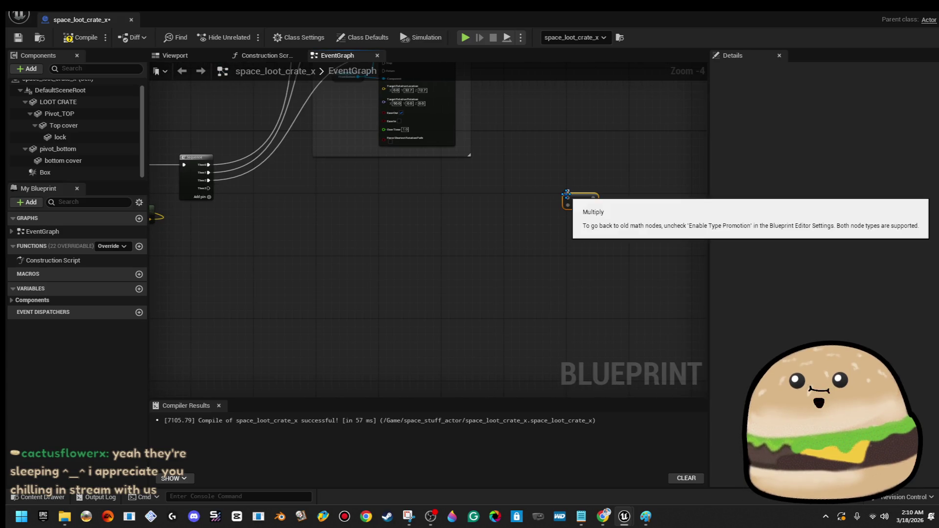
{"action": "scroll", "coordinate": [567, 195], "scroll_direction": "up", "scroll_amount": 3}
{"action": "key", "text": "Delete"}
{"action": "scroll", "coordinate": [518, 203], "scroll_direction": "down", "scroll_amount": 3}
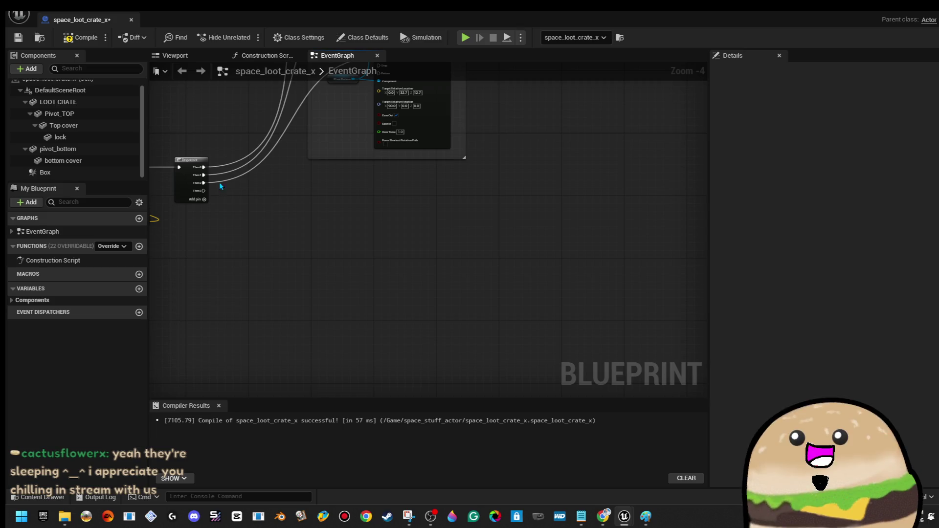
Pull several trial wires from the Sequence's Then 3 pin and discard each one unconnected
{"action": "left_click_drag", "start_coordinate": [203, 191], "coordinate": [485, 198]}
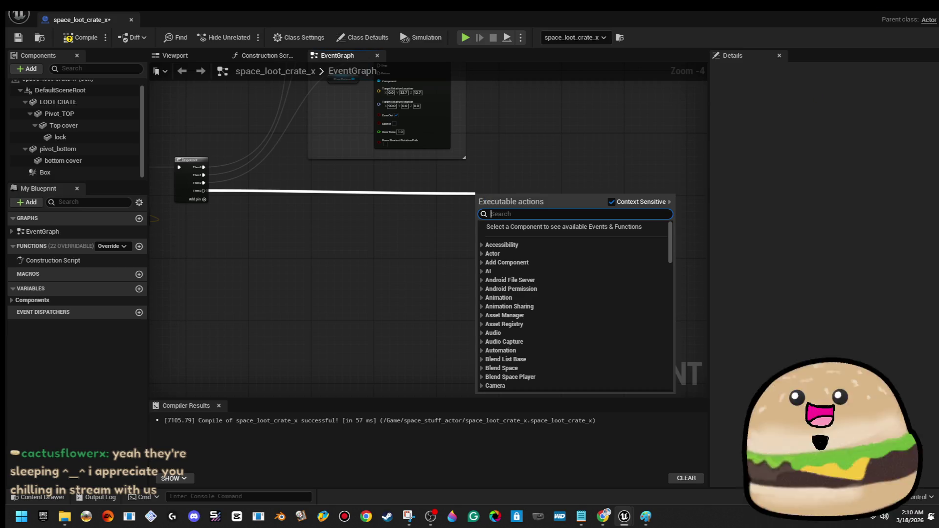
{"action": "key", "text": "Escape"}
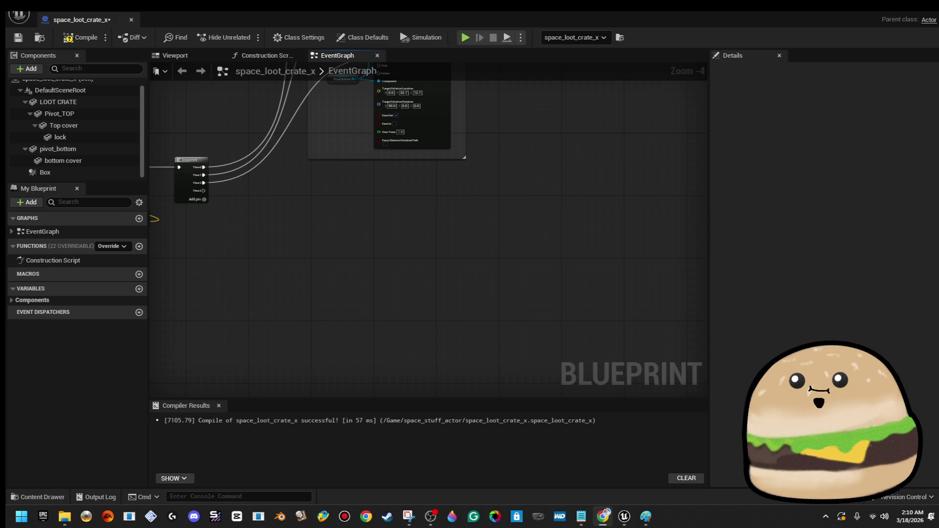
{"action": "left_click_drag", "start_coordinate": [480, 222], "coordinate": [476, 262]}
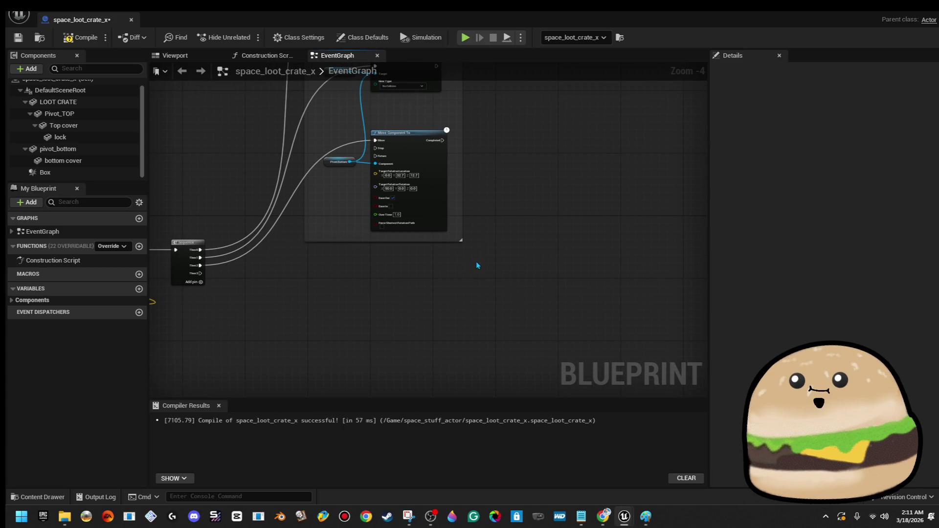
{"action": "mouse_move", "coordinate": [200, 273]}
{"action": "left_mouse_down"}
{"action": "mouse_move", "coordinate": [531, 280]}
{"action": "mouse_move", "coordinate": [496, 280]}
{"action": "left_mouse_up"}
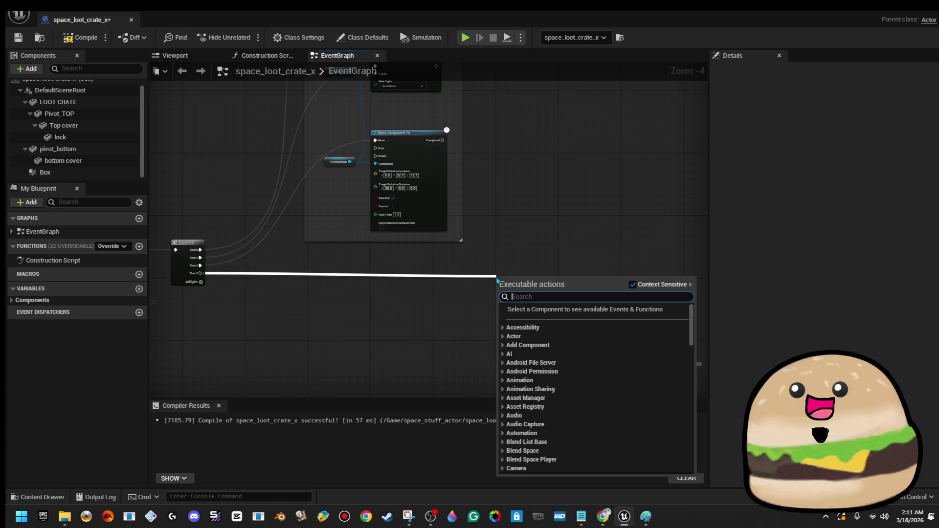
{"action": "left_click", "coordinate": [559, 173]}
{"action": "mouse_move", "coordinate": [200, 273]}
{"action": "left_mouse_down"}
{"action": "mouse_move", "coordinate": [521, 266]}
{"action": "mouse_move", "coordinate": [520, 278]}
{"action": "left_mouse_up"}
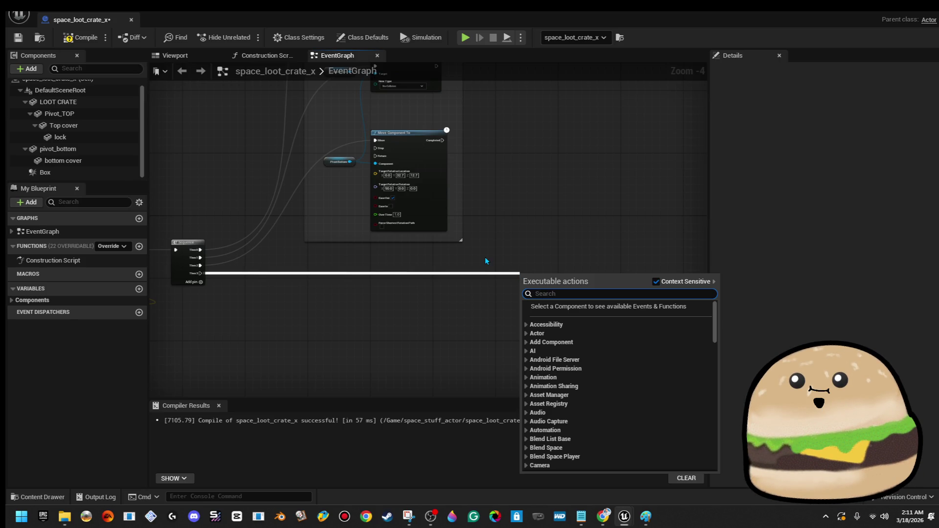
{"action": "left_click", "coordinate": [495, 248]}
{"action": "key", "text": "alt+Tab"}
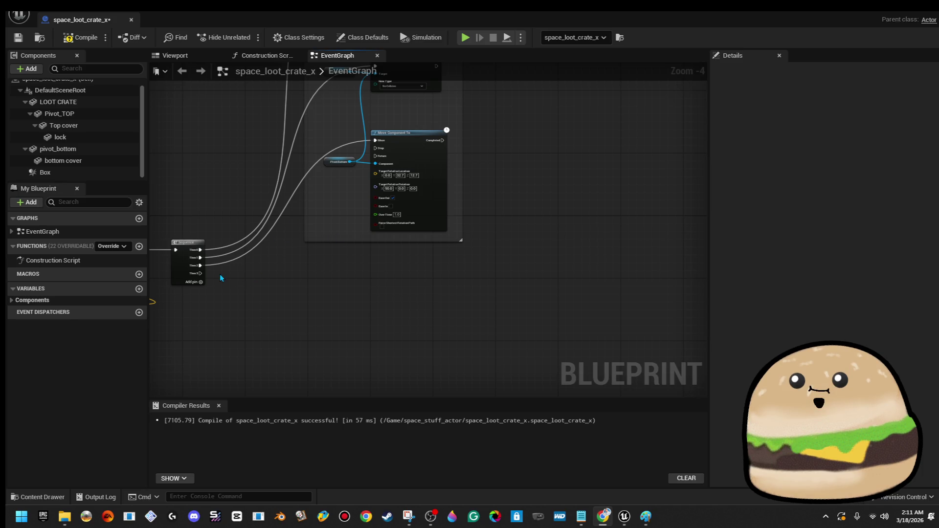
Attach a MultiGate node to Then 3 via a 'gate' search, then show the crate preview
{"action": "left_click_drag", "start_coordinate": [200, 272], "coordinate": [503, 268]}
{"action": "type", "text": "gate"}
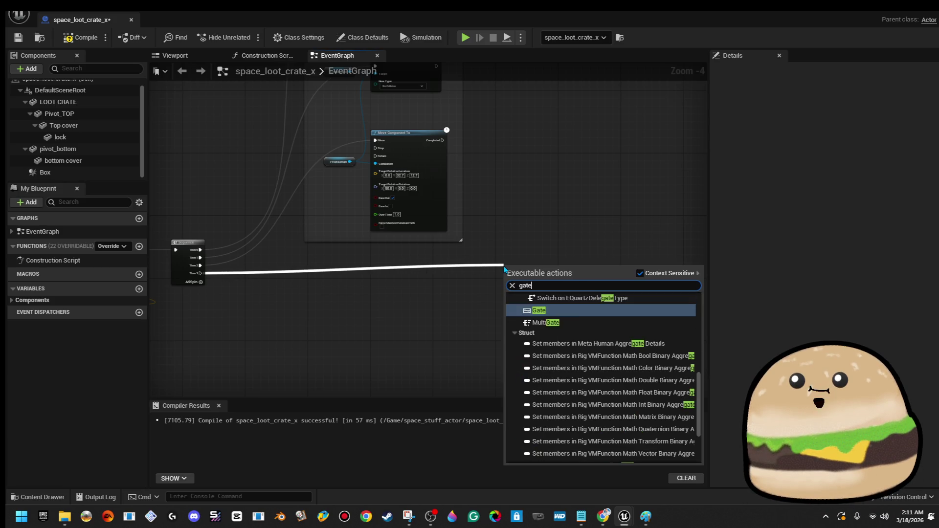
{"action": "left_click", "coordinate": [546, 322]}
{"action": "scroll", "coordinate": [568, 235], "scroll_direction": "up", "scroll_amount": 4}
{"action": "mouse_move", "coordinate": [567, 235]}
{"action": "left_mouse_down"}
{"action": "mouse_move", "coordinate": [456, 190]}
{"action": "mouse_move", "coordinate": [380, 216]}
{"action": "mouse_move", "coordinate": [424, 248]}
{"action": "left_mouse_up"}
{"action": "scroll", "coordinate": [456, 195], "scroll_direction": "down", "scroll_amount": 1}
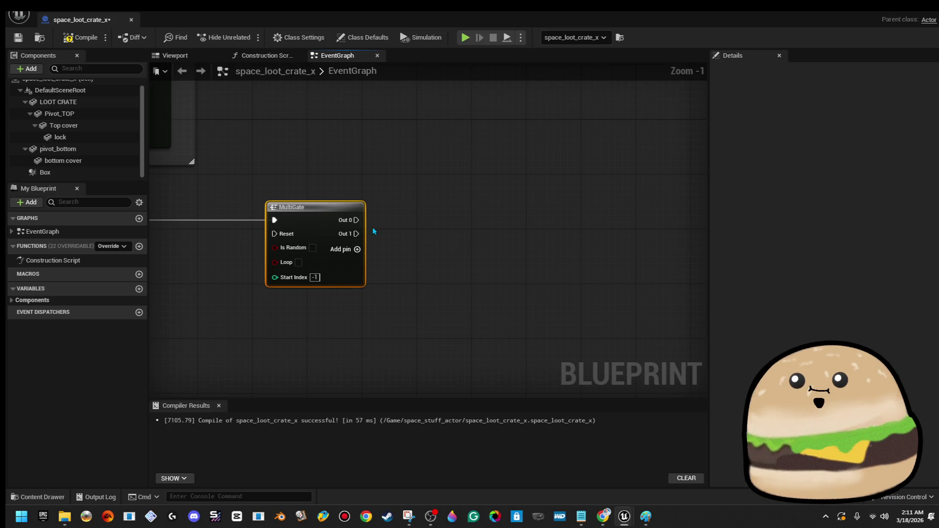
{"action": "left_click", "coordinate": [175, 55]}
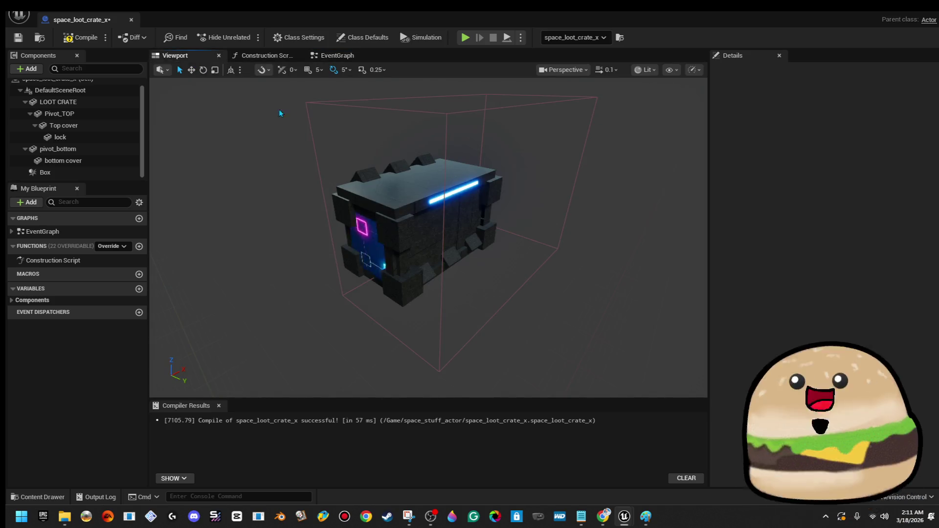
Wire a SpawnActor node to MultiGate's Out 0 and set its class to Space Health Spinning
{"action": "left_click", "coordinate": [338, 55]}
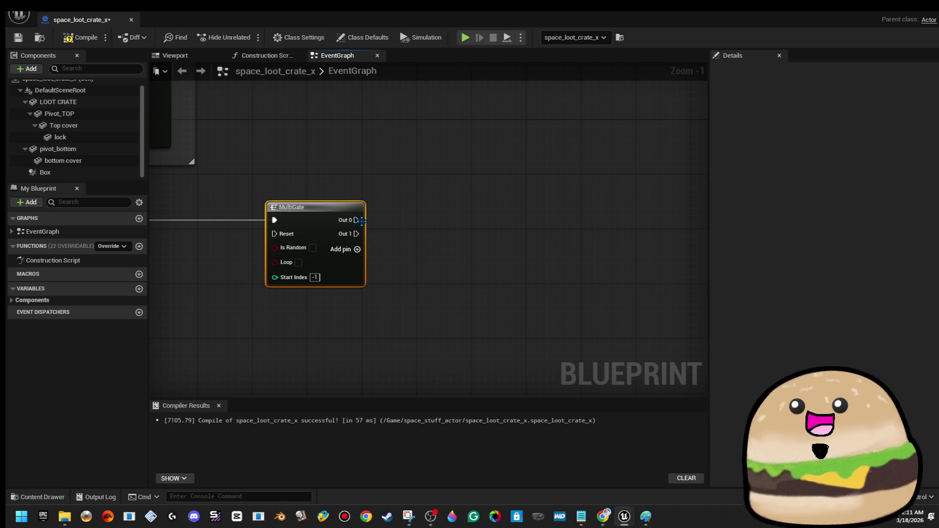
{"action": "left_click_drag", "start_coordinate": [361, 221], "coordinate": [471, 176]}
{"action": "type", "text": "spawn actor"}
{"action": "key", "text": "Return"}
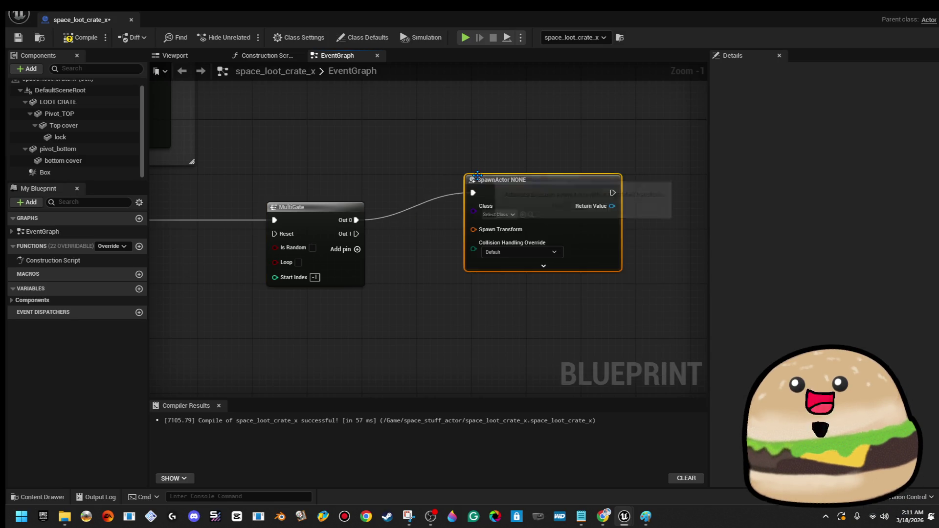
{"action": "mouse_move", "coordinate": [477, 175]}
{"action": "left_mouse_down"}
{"action": "mouse_move", "coordinate": [672, 169]}
{"action": "mouse_move", "coordinate": [614, 168]}
{"action": "left_mouse_up"}
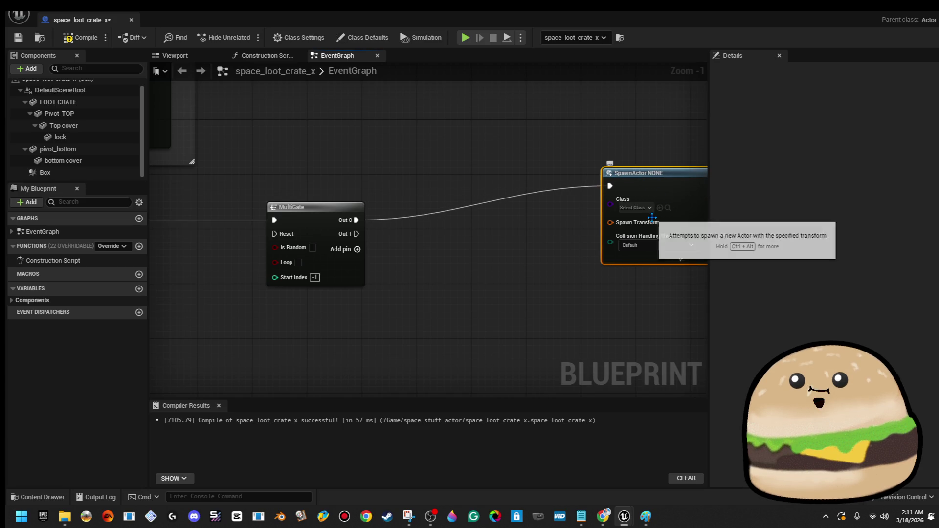
{"action": "left_click", "coordinate": [648, 208]}
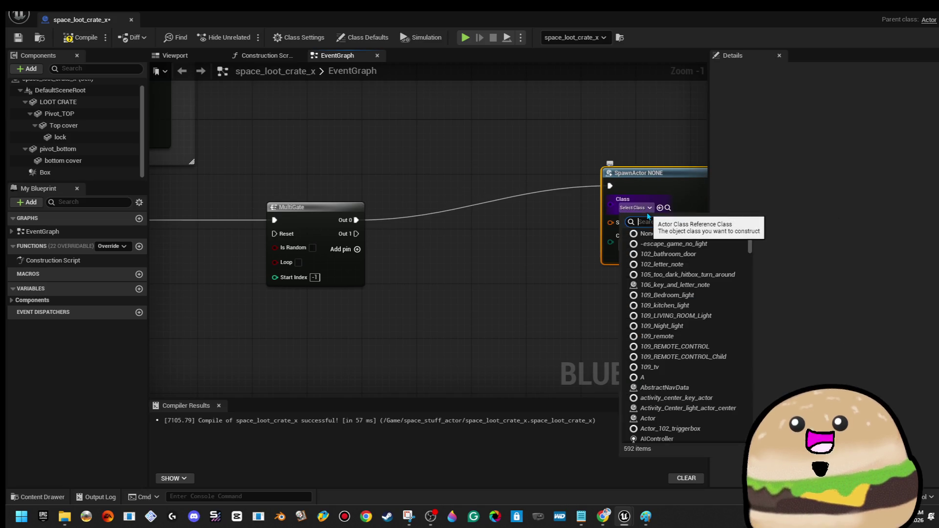
{"action": "type", "text": "heath"}
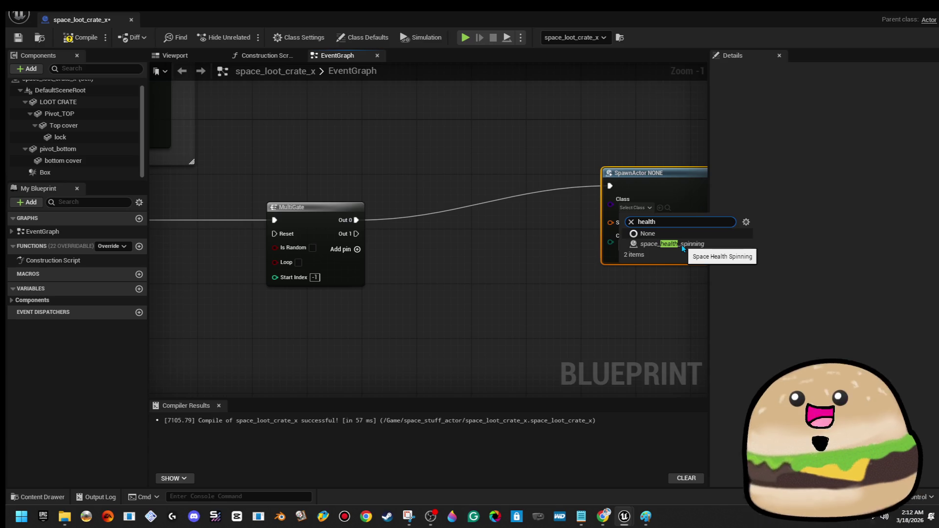
{"action": "left_click", "coordinate": [682, 245]}
Straighten the spawn node's wire and compile the blueprint
{"action": "left_click_drag", "start_coordinate": [565, 279], "coordinate": [398, 273]}
{"action": "scroll", "coordinate": [397, 273], "scroll_direction": "down", "scroll_amount": 2}
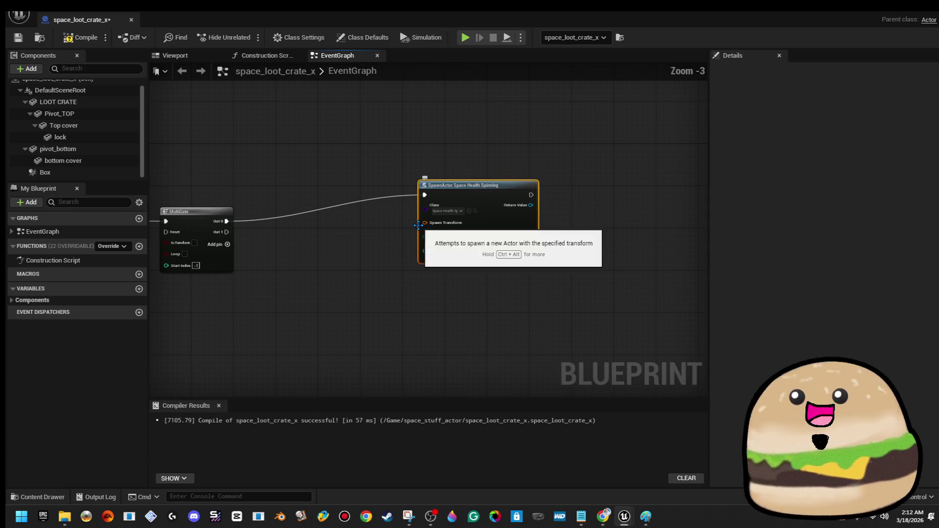
{"action": "left_click_drag", "start_coordinate": [467, 196], "coordinate": [503, 222]}
{"action": "left_click", "coordinate": [80, 37]}
Delete the failing Space Health Spinning spawn node and recompile the blueprint
{"action": "left_click_drag", "start_coordinate": [353, 277], "coordinate": [473, 293]}
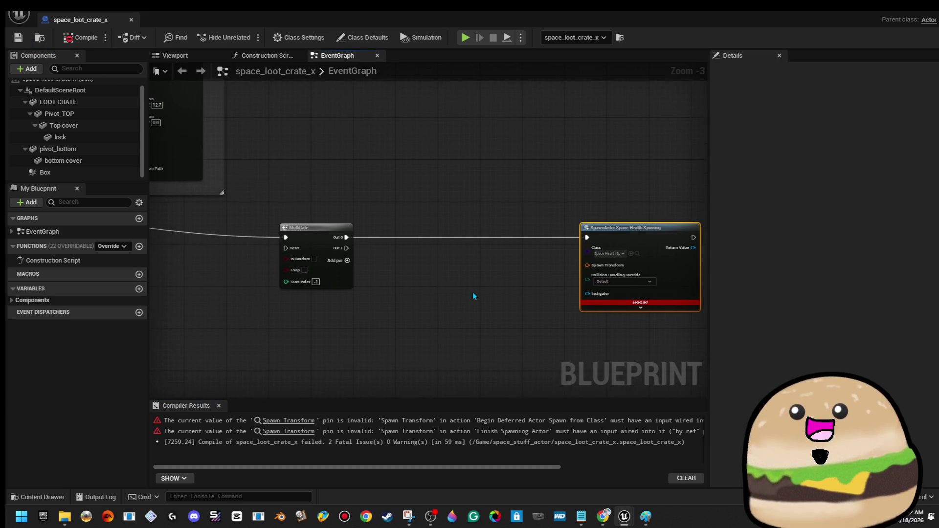
{"action": "left_click_drag", "start_coordinate": [294, 209], "coordinate": [369, 207]}
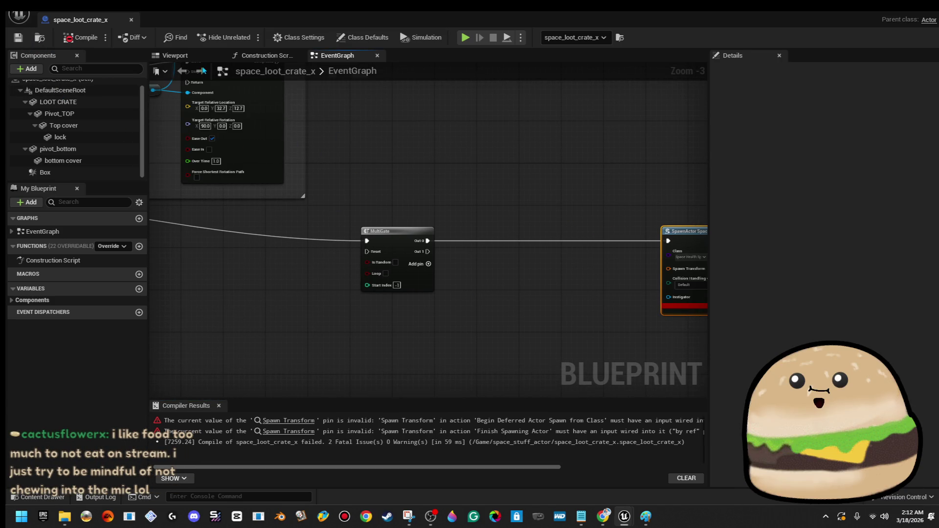
{"action": "left_click", "coordinate": [175, 55]}
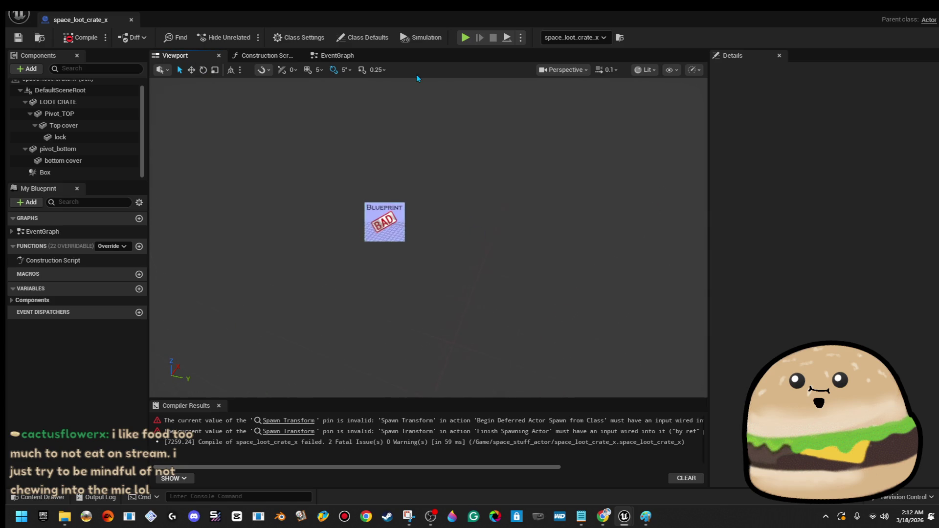
{"action": "left_click", "coordinate": [336, 55]}
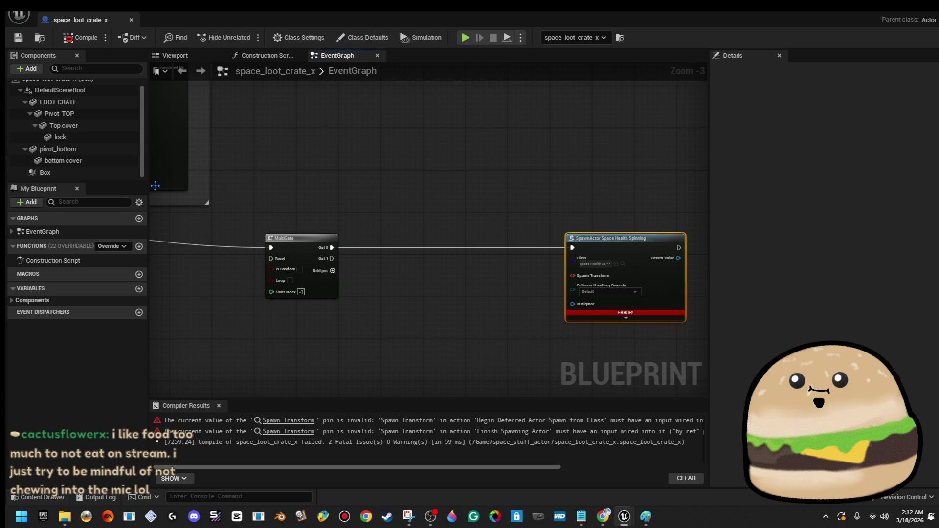
{"action": "left_click", "coordinate": [215, 58]}
{"action": "left_click", "coordinate": [352, 57]}
{"action": "key", "text": "Delete"}
{"action": "left_click", "coordinate": [95, 43]}
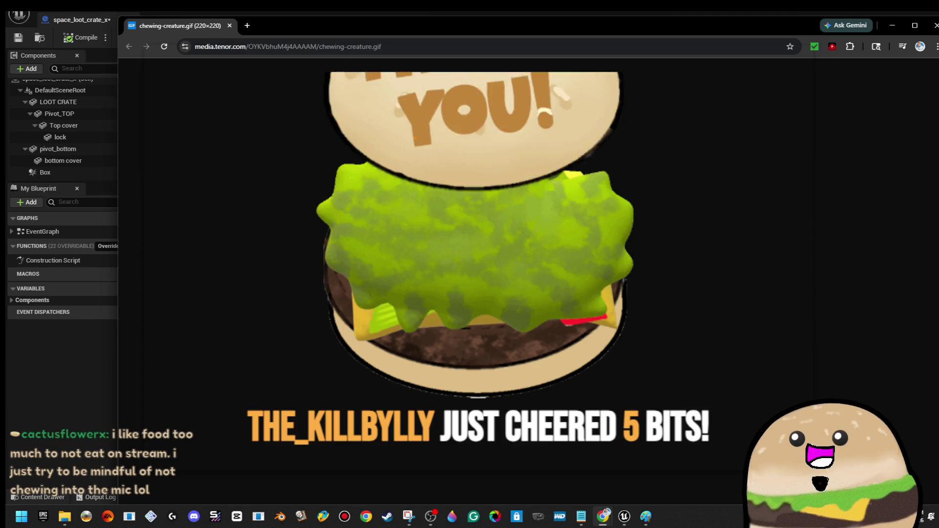
Zoom in on the chewing-creature GIF page, then close the browser window
{"action": "key", "text": "ctrl+plus"}
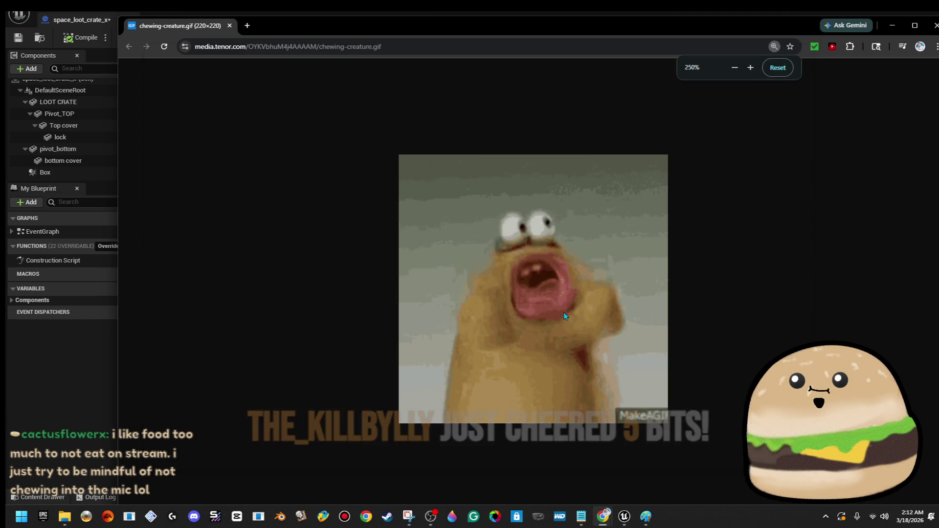
{"action": "key", "text": "ctrl+w"}
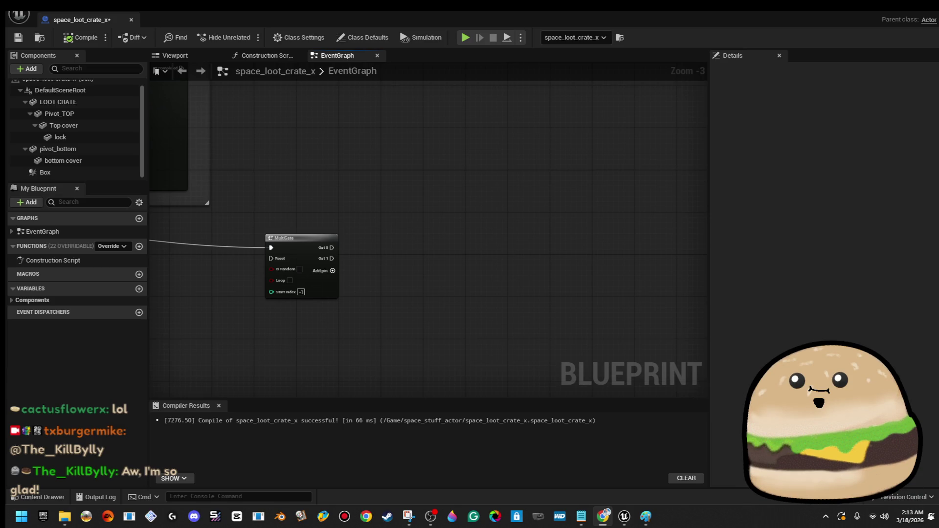
Pan the event graph to recentre the MultiGate node, then switch to the Notepad donations list
{"action": "mouse_move", "coordinate": [239, 295]}
{"action": "left_mouse_down"}
{"action": "mouse_move", "coordinate": [277, 306]}
{"action": "mouse_move", "coordinate": [446, 236]}
{"action": "left_mouse_up"}
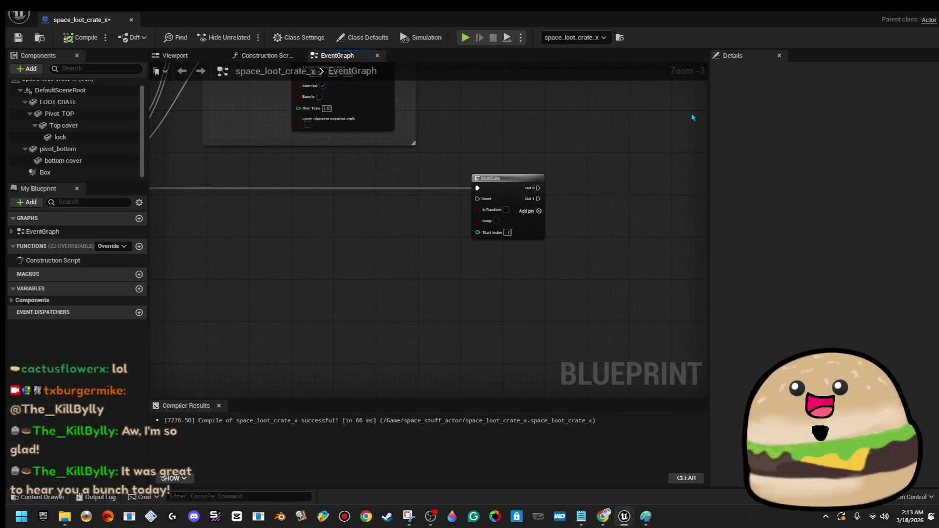
{"action": "scroll", "coordinate": [339, 217], "scroll_direction": "down", "scroll_amount": 2}
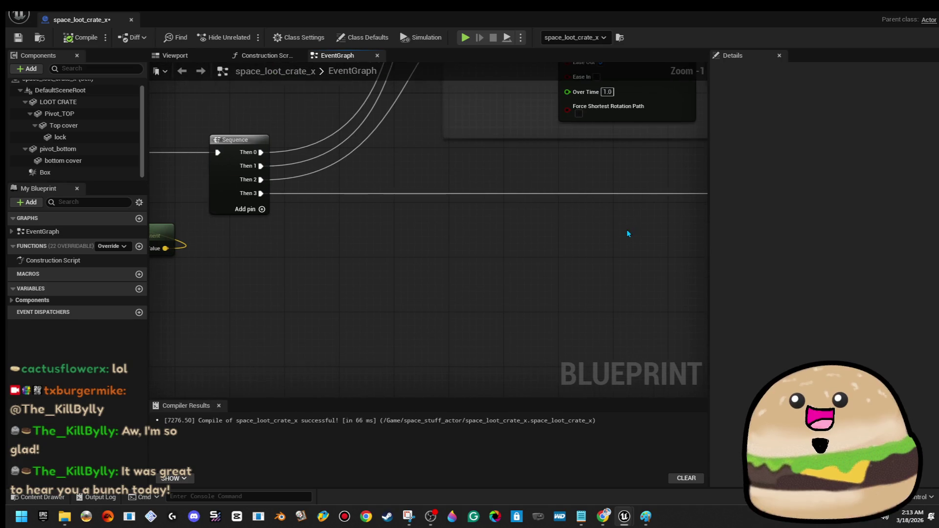
{"action": "scroll", "coordinate": [243, 220], "scroll_direction": "up", "scroll_amount": 4}
{"action": "left_click_drag", "start_coordinate": [244, 221], "coordinate": [239, 221]}
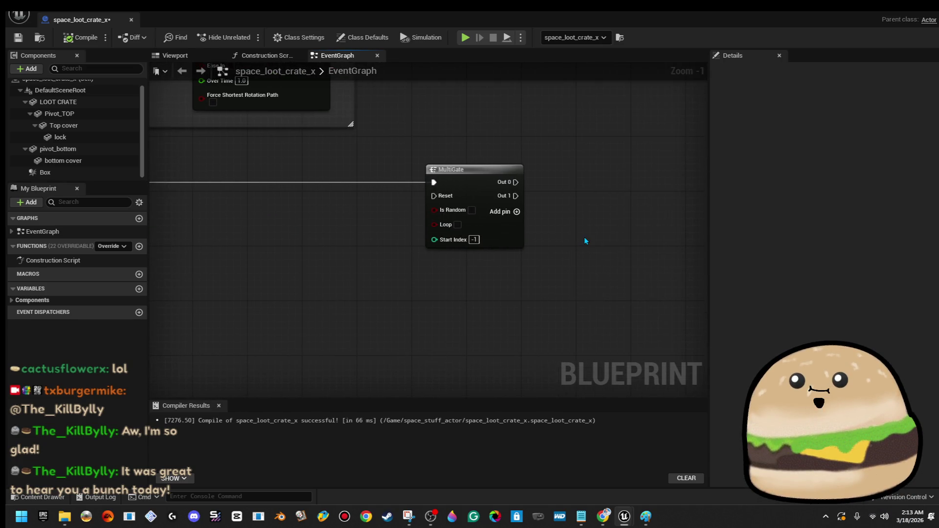
{"action": "scroll", "coordinate": [583, 237], "scroll_direction": "down", "scroll_amount": 2}
{"action": "left_click_drag", "start_coordinate": [550, 189], "coordinate": [396, 237]}
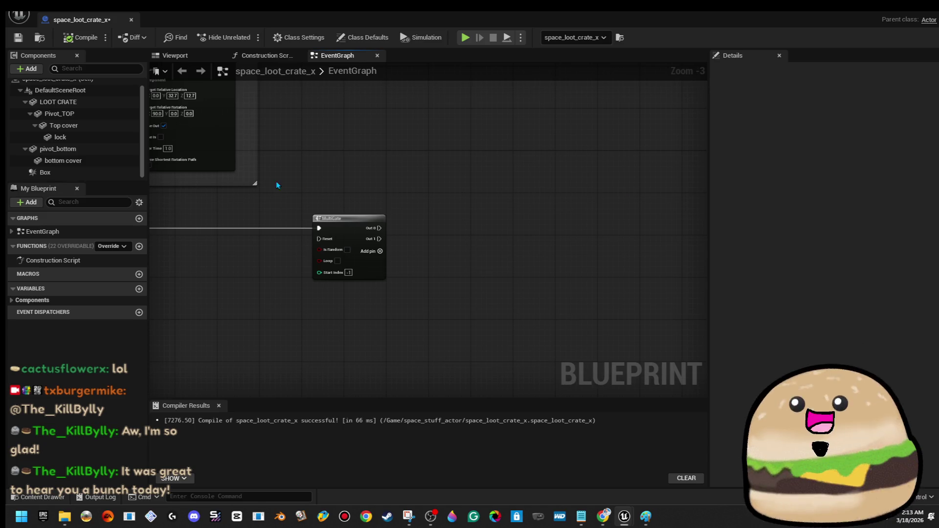
{"action": "scroll", "coordinate": [413, 243], "scroll_direction": "up", "scroll_amount": 3}
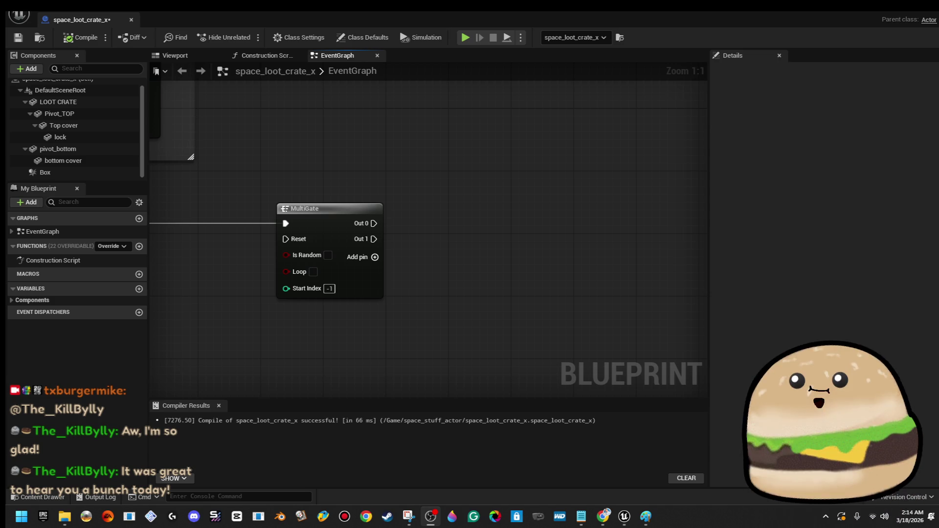
{"action": "key", "text": "alt+Tab"}
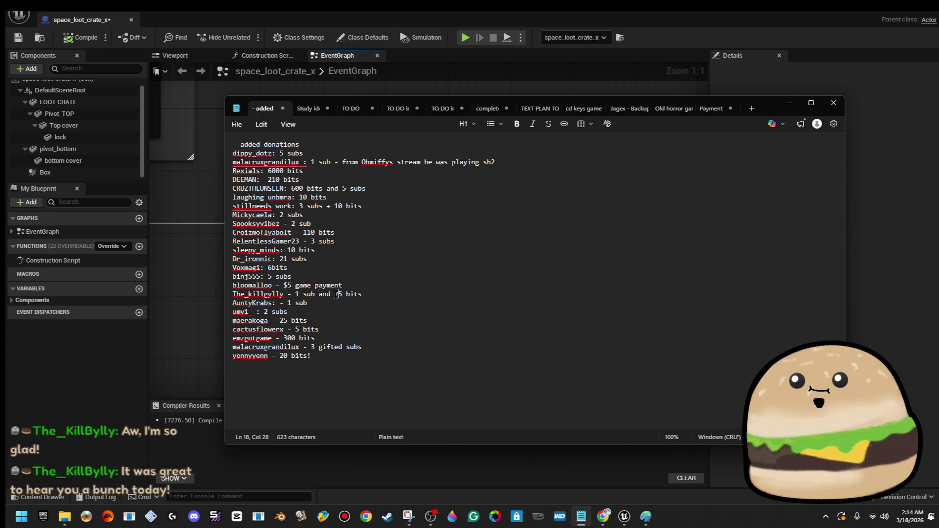
Change the donor's 75 bits amount to 80 bits and minimize Notepad
{"action": "left_click_drag", "start_coordinate": [337, 293], "coordinate": [343, 294]}
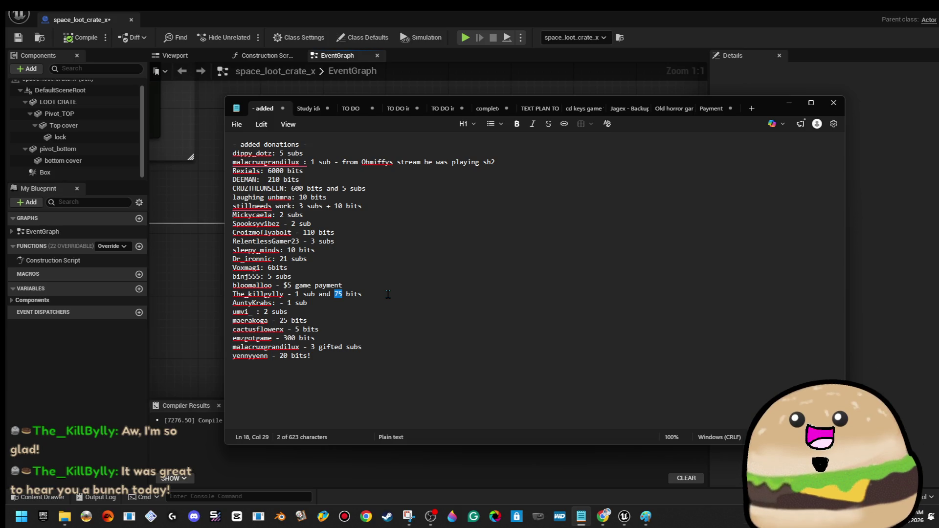
{"action": "type", "text": "80"}
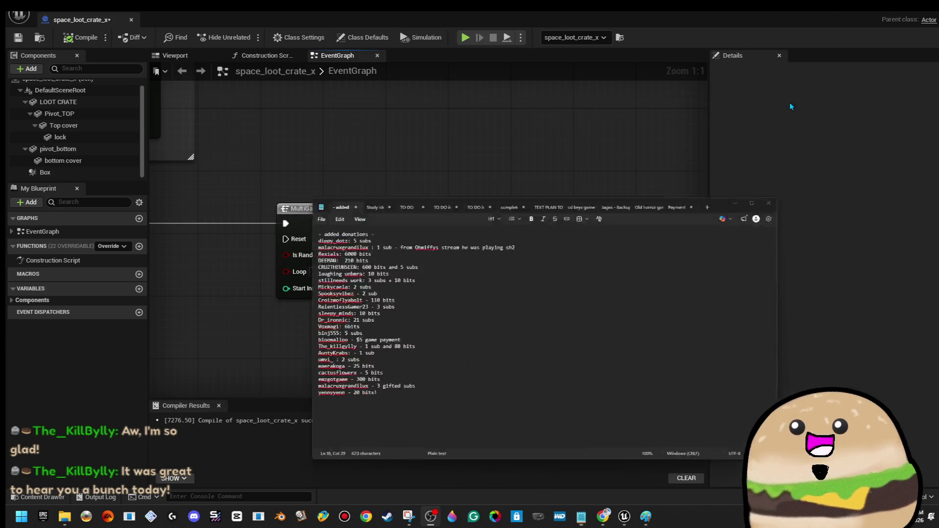
{"action": "left_click", "coordinate": [789, 102]}
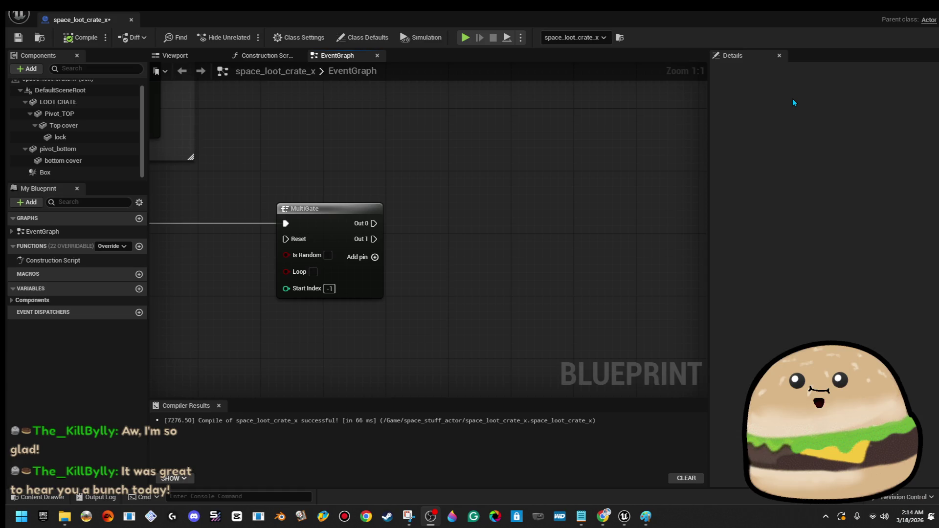
In the crate's Viewport, add an Arrow component through the Add component search
{"action": "left_click", "coordinate": [506, 232]}
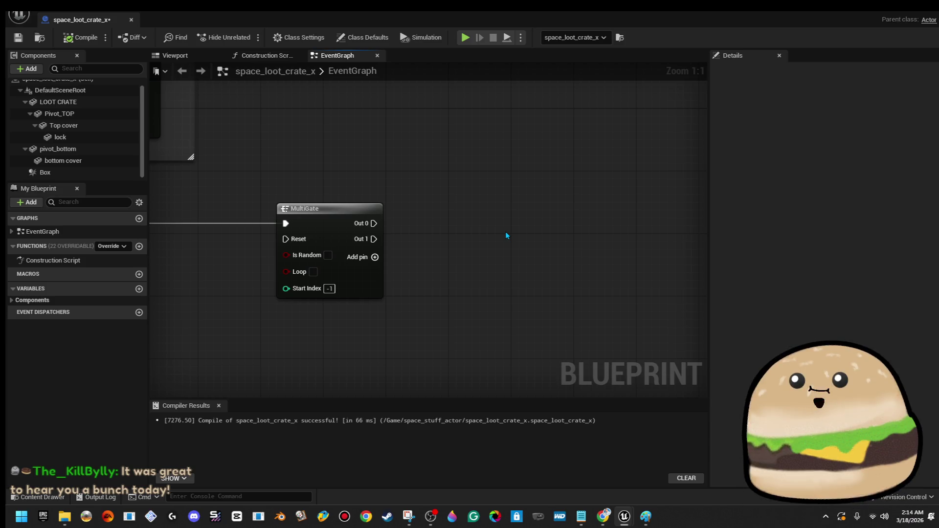
{"action": "scroll", "coordinate": [497, 242], "scroll_direction": "down", "scroll_amount": 1}
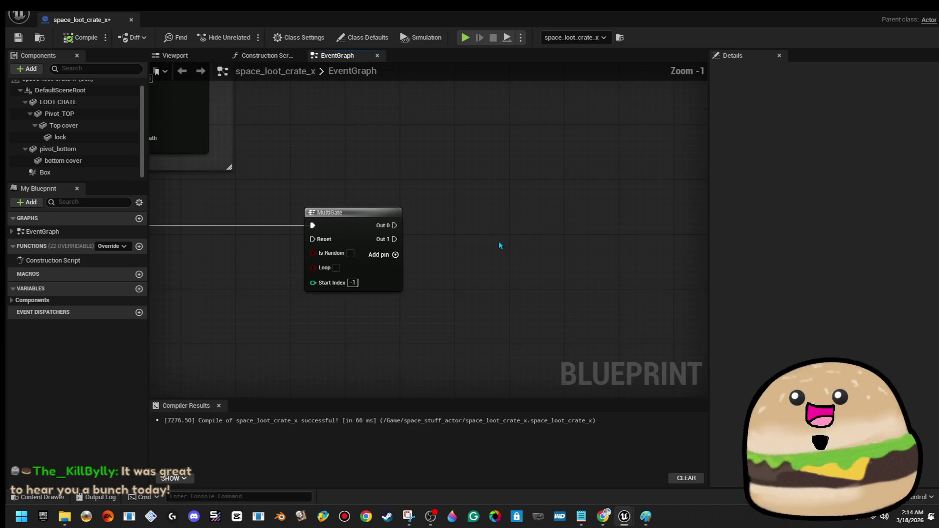
{"action": "left_click", "coordinate": [201, 55]}
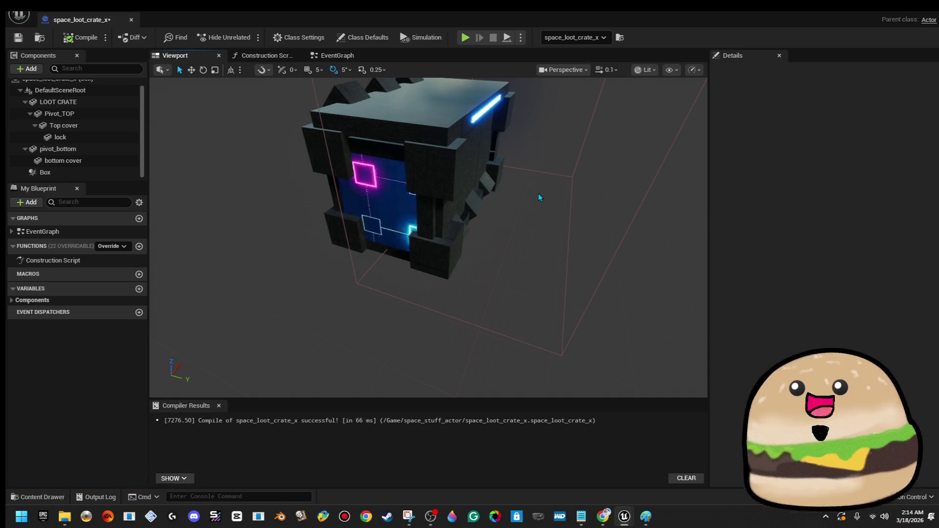
{"action": "left_click_drag", "start_coordinate": [540, 197], "coordinate": [484, 194]}
{"action": "left_click", "coordinate": [27, 69]}
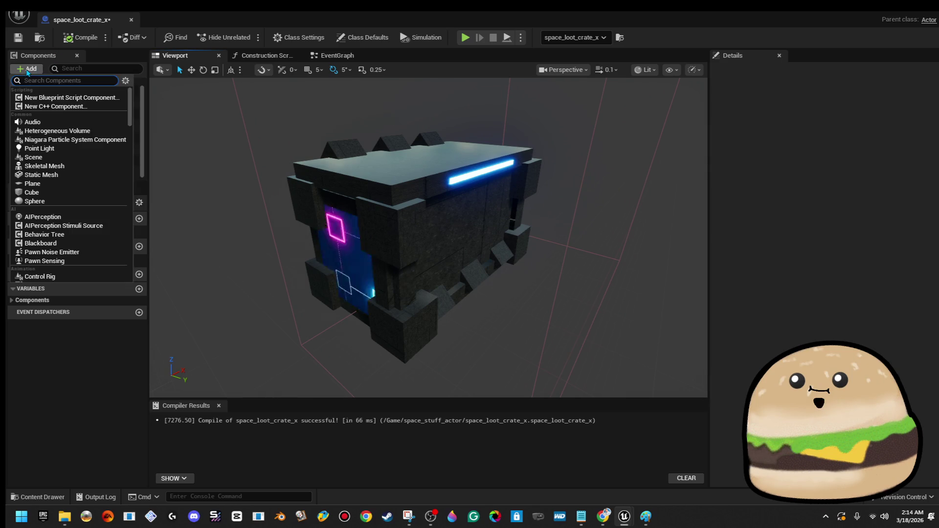
{"action": "type", "text": "cub"}
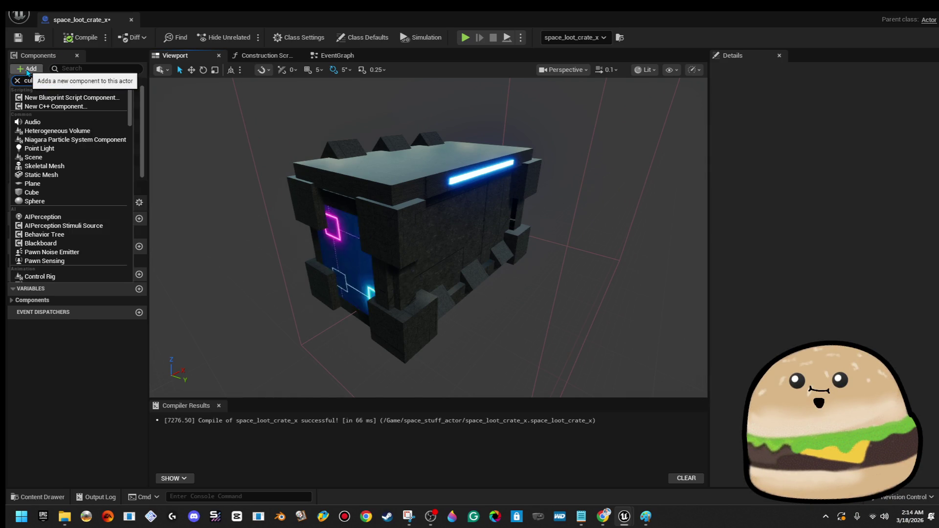
{"action": "key", "text": "BackSpace"}
{"action": "key", "text": "BackSpace"}
{"action": "key", "text": "BackSpace"}
{"action": "type", "text": "a"}
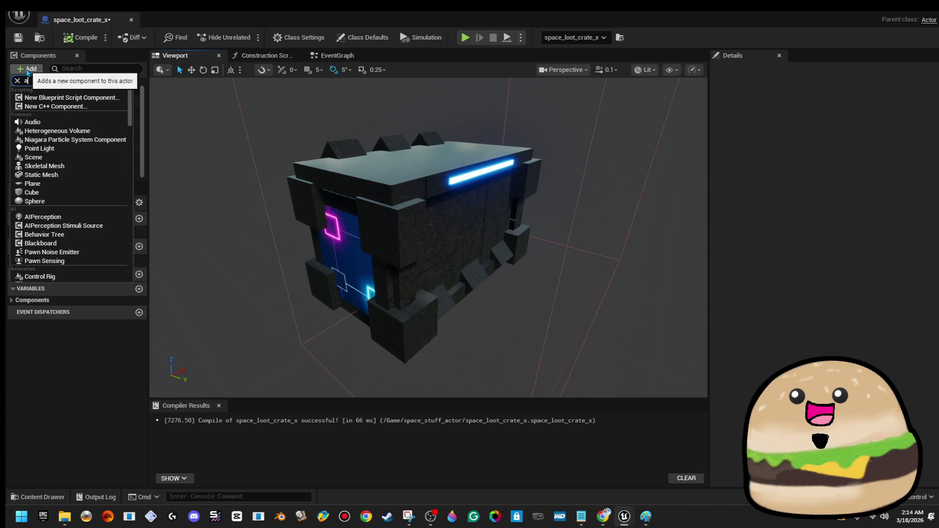
{"action": "type", "text": "rr"}
{"action": "left_click", "coordinate": [54, 109]}
Position the Arrow at Y 10.11, Z 75.25, rotated 90° about Z, then frame it
{"action": "mouse_move", "coordinate": [377, 280]}
{"action": "left_mouse_down"}
{"action": "mouse_move", "coordinate": [464, 293]}
{"action": "mouse_move", "coordinate": [484, 325]}
{"action": "mouse_move", "coordinate": [479, 315]}
{"action": "left_mouse_up"}
{"action": "key", "text": "e"}
{"action": "key", "text": "w"}
{"action": "mouse_move", "coordinate": [420, 263]}
{"action": "left_mouse_down"}
{"action": "mouse_move", "coordinate": [419, 210]}
{"action": "mouse_move", "coordinate": [450, 217]}
{"action": "mouse_move", "coordinate": [384, 218]}
{"action": "mouse_move", "coordinate": [420, 230]}
{"action": "mouse_move", "coordinate": [401, 222]}
{"action": "left_mouse_up"}
{"action": "key", "text": "f"}
{"action": "key", "text": "f"}
{"action": "mouse_move", "coordinate": [529, 166]}
{"action": "left_mouse_down"}
{"action": "mouse_move", "coordinate": [494, 167]}
{"action": "mouse_move", "coordinate": [542, 167]}
{"action": "mouse_move", "coordinate": [482, 162]}
{"action": "mouse_move", "coordinate": [494, 201]}
{"action": "mouse_move", "coordinate": [433, 225]}
{"action": "mouse_move", "coordinate": [520, 214]}
{"action": "left_mouse_up"}
In the event graph, start a new execution wire from MultiGate's Out 0
{"action": "left_click", "coordinate": [338, 55]}
{"action": "mouse_move", "coordinate": [422, 244]}
{"action": "left_mouse_down"}
{"action": "mouse_move", "coordinate": [604, 242]}
{"action": "mouse_move", "coordinate": [497, 155]}
{"action": "mouse_move", "coordinate": [333, 225]}
{"action": "left_mouse_up"}
{"action": "mouse_move", "coordinate": [273, 206]}
{"action": "left_mouse_down"}
{"action": "mouse_move", "coordinate": [387, 207]}
{"action": "mouse_move", "coordinate": [530, 187]}
{"action": "left_mouse_up"}
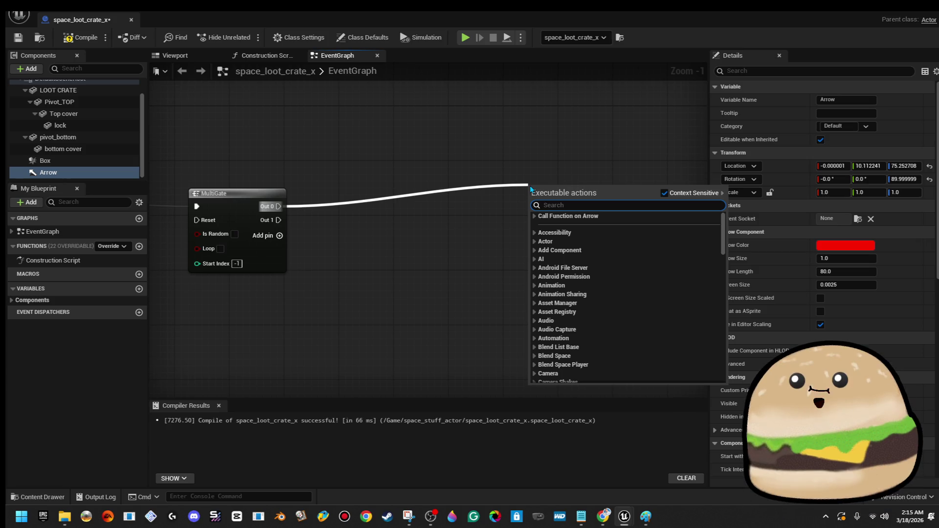
Search 'spawn act' and place a Spawn Actor from Class node on MultiGate's Out 0
{"action": "type", "text": "spawn act"}
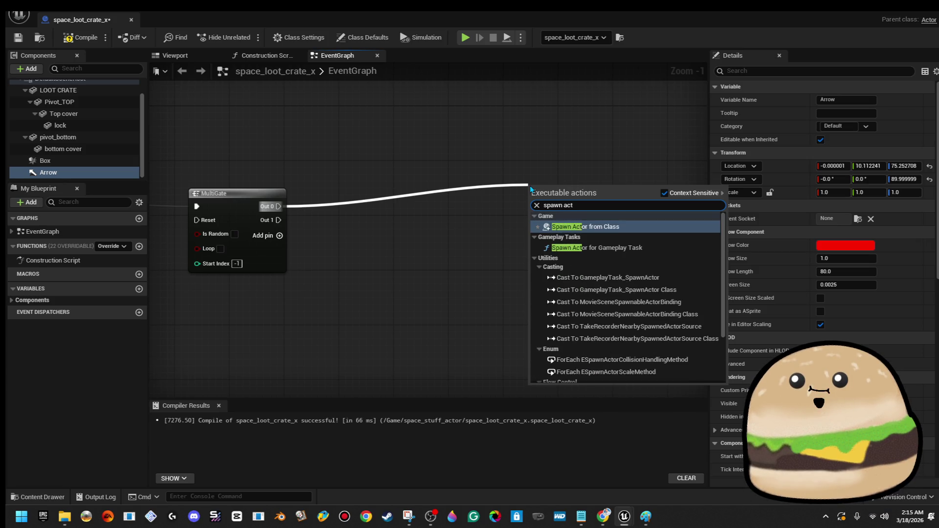
{"action": "left_click", "coordinate": [585, 226]}
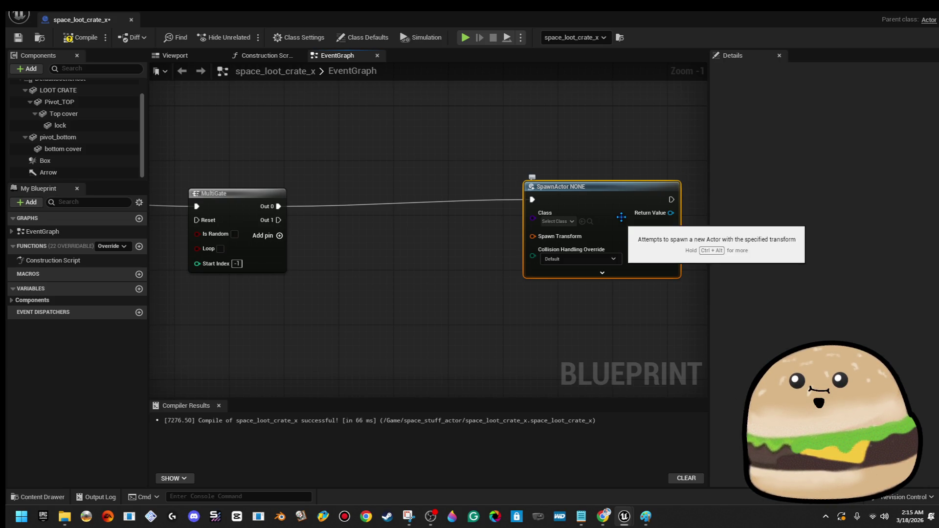
{"action": "left_click_drag", "start_coordinate": [617, 210], "coordinate": [611, 215]}
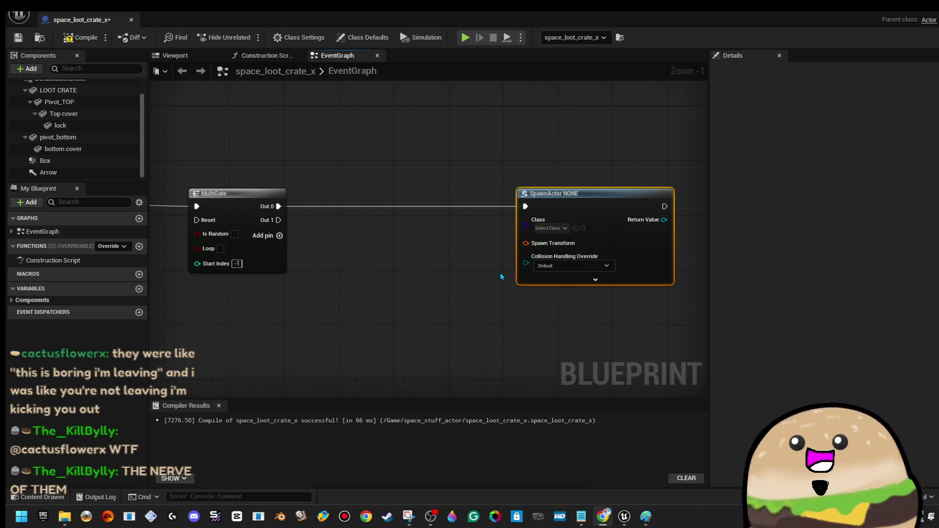
{"action": "left_click", "coordinate": [286, 271]}
Add a Get World Transform node fed by an Arrow reference and move both beside SpawnActor
{"action": "left_click", "coordinate": [440, 249]}
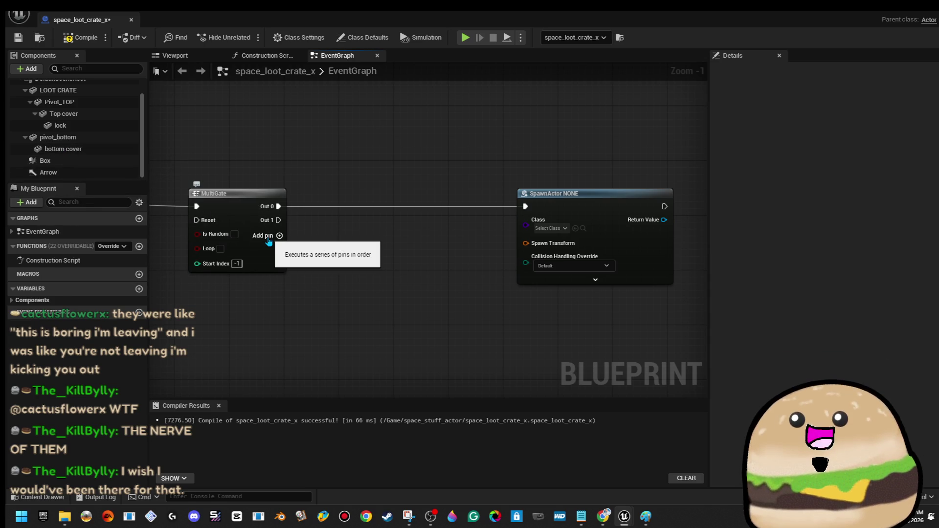
{"action": "mouse_move", "coordinate": [80, 175]}
{"action": "left_mouse_down"}
{"action": "mouse_move", "coordinate": [394, 272]}
{"action": "mouse_move", "coordinate": [360, 282]}
{"action": "mouse_move", "coordinate": [429, 287]}
{"action": "left_mouse_up"}
{"action": "type", "text": "get world tr"}
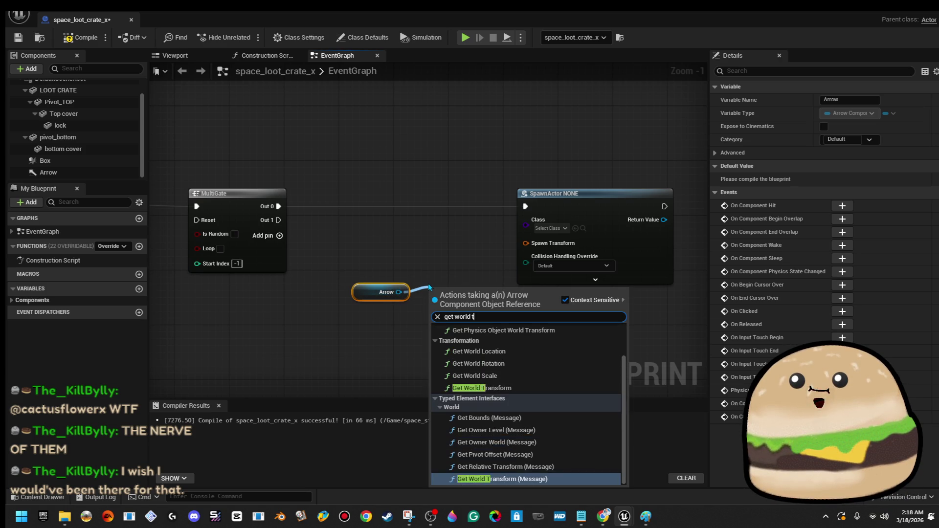
{"action": "key", "text": "Up"}
{"action": "key", "text": "Up"}
{"action": "key", "text": "Return"}
{"action": "mouse_move", "coordinate": [367, 263]}
{"action": "left_mouse_down"}
{"action": "mouse_move", "coordinate": [447, 318]}
{"action": "mouse_move", "coordinate": [445, 253]}
{"action": "mouse_move", "coordinate": [522, 252]}
{"action": "mouse_move", "coordinate": [525, 243]}
{"action": "mouse_move", "coordinate": [489, 244]}
{"action": "mouse_move", "coordinate": [487, 230]}
{"action": "left_mouse_up"}
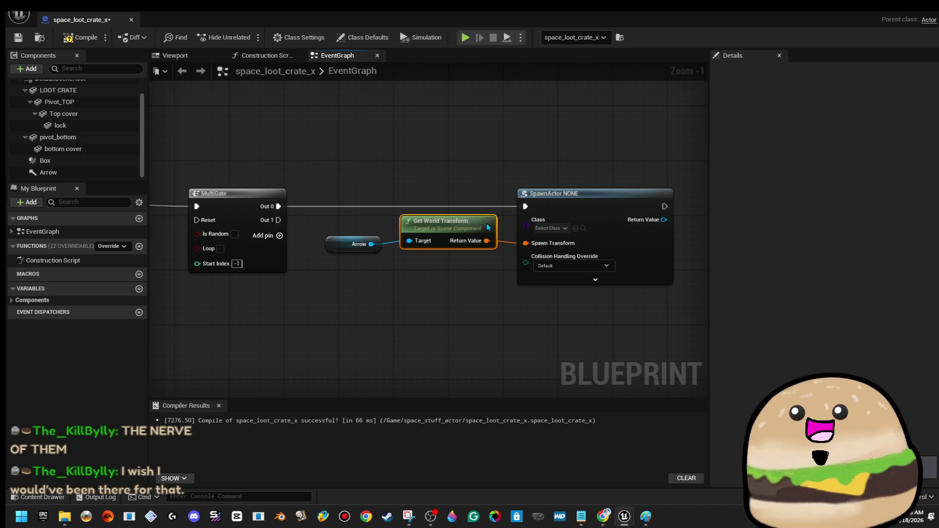
Set the SpawnActor class to Space Health Spinning and recompile the blueprint
{"action": "left_click", "coordinate": [79, 38]}
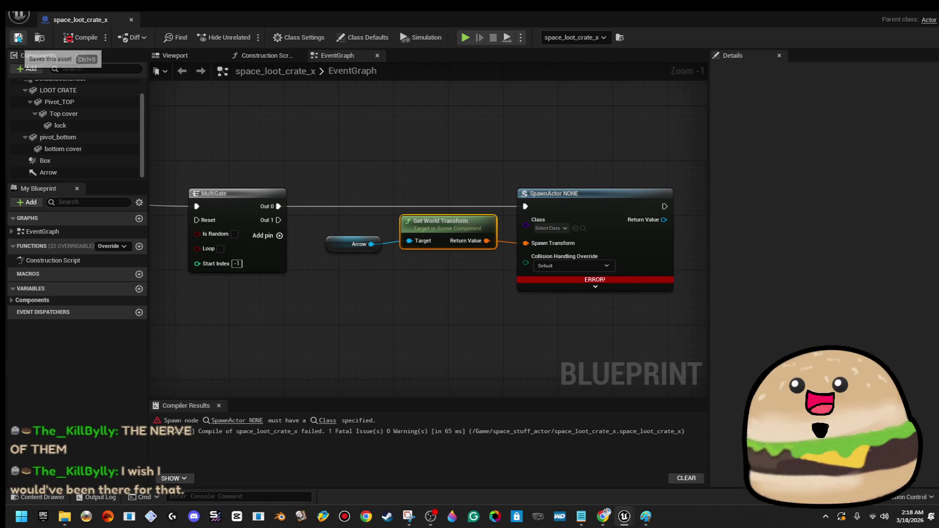
{"action": "left_click", "coordinate": [561, 229]}
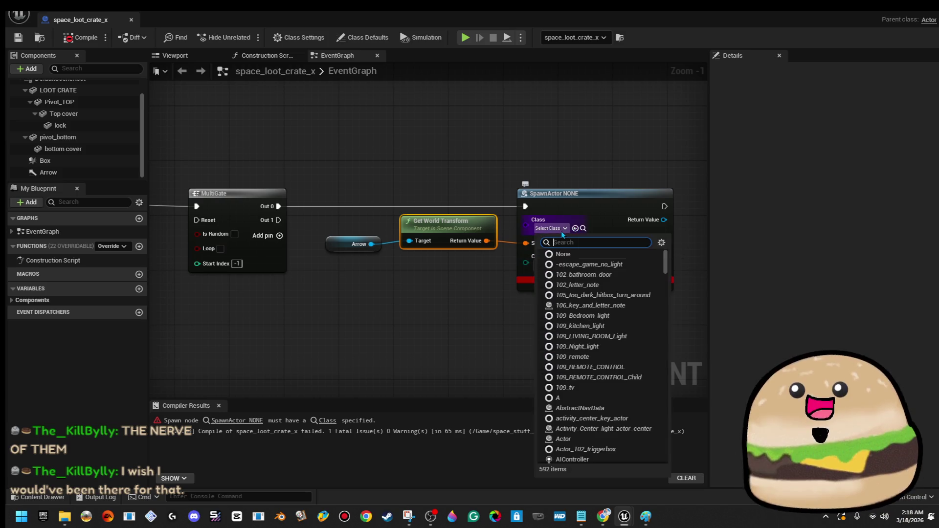
{"action": "type", "text": "health"}
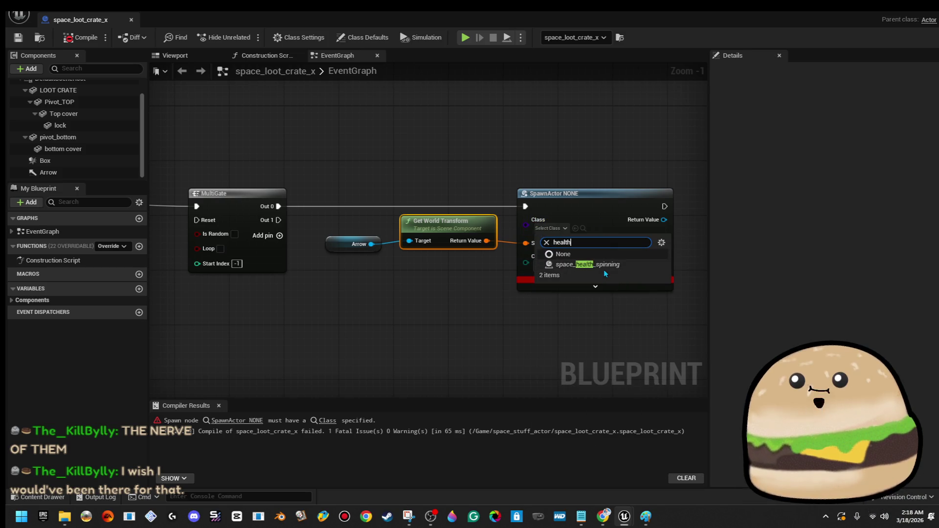
{"action": "left_click", "coordinate": [603, 268]}
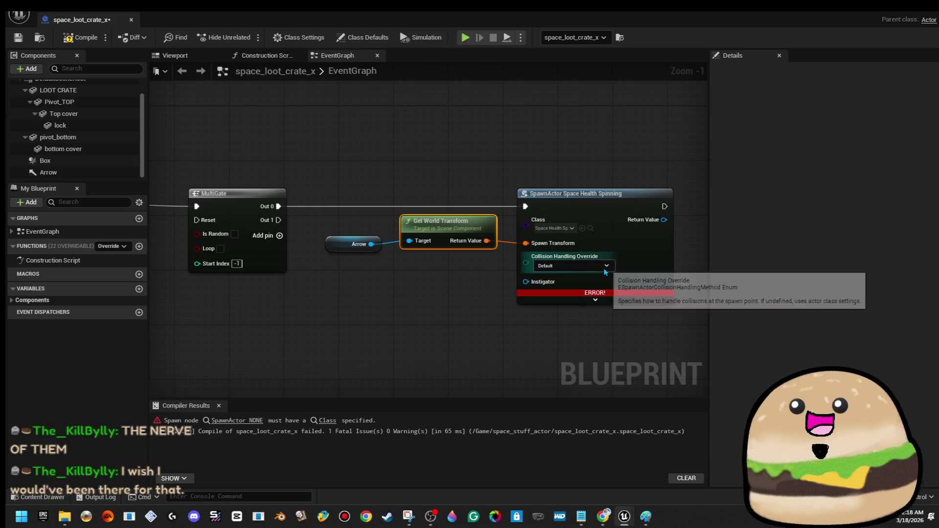
{"action": "left_click", "coordinate": [81, 43]}
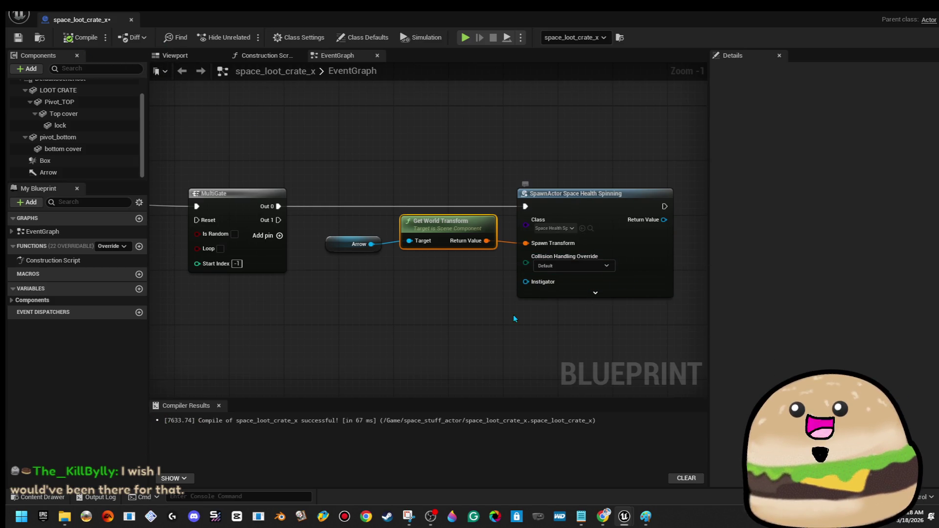
Check the crate in the Viewport, then return to the EventGraph
{"action": "left_click_drag", "start_coordinate": [362, 289], "coordinate": [421, 299]}
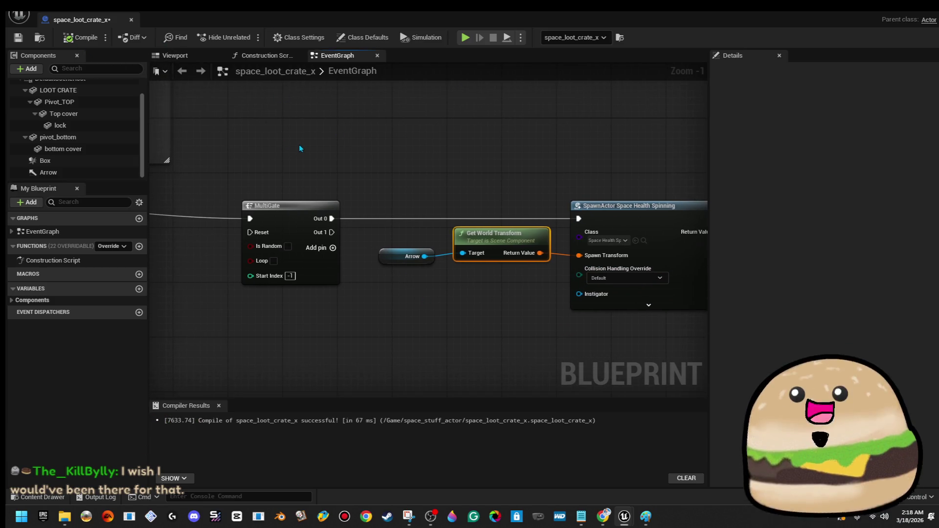
{"action": "left_click", "coordinate": [185, 53]}
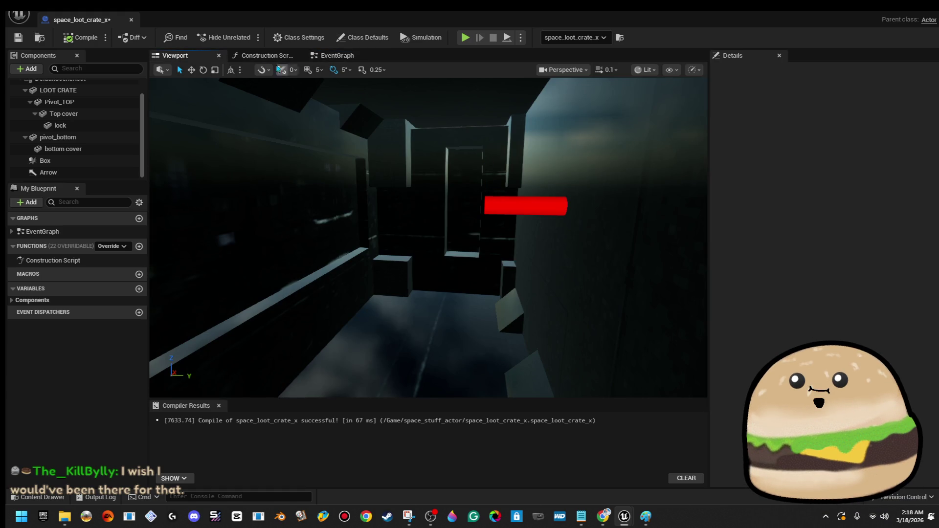
{"action": "left_click", "coordinate": [336, 55]}
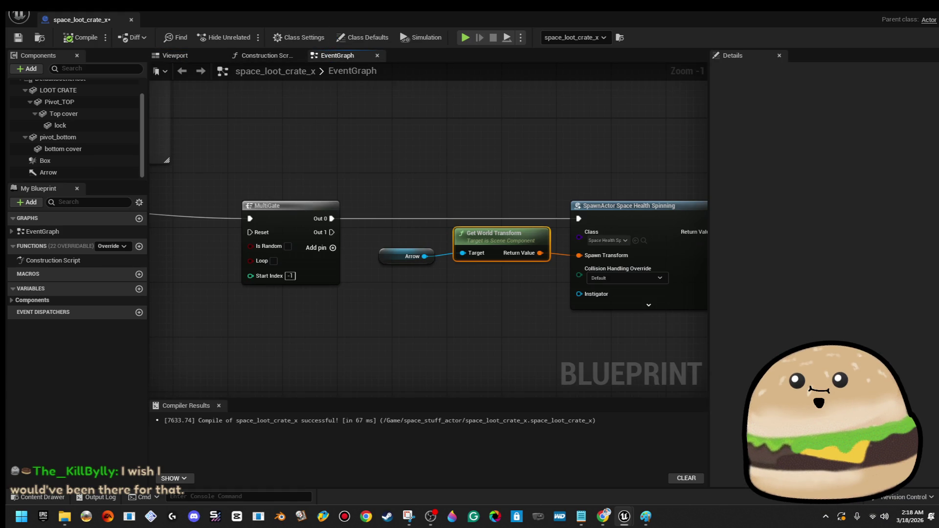
{"action": "scroll", "coordinate": [479, 176], "scroll_direction": "down", "scroll_amount": 3}
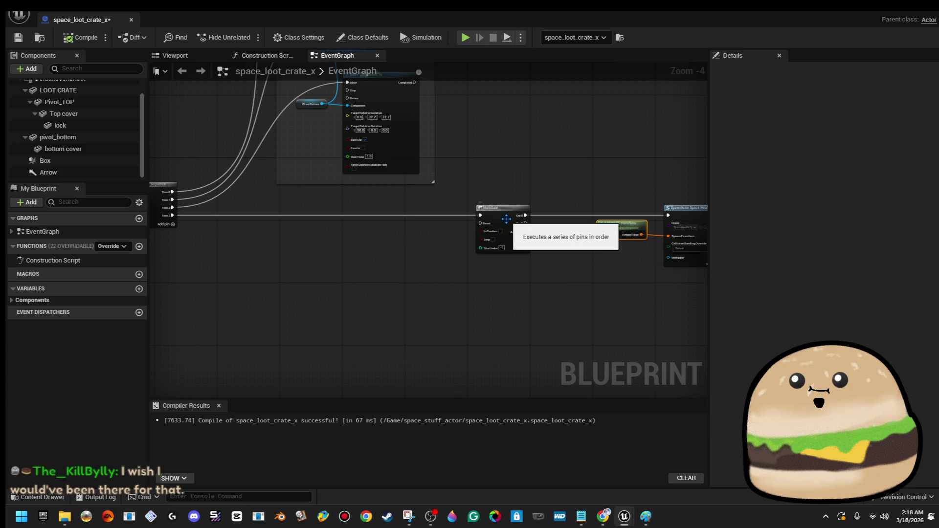
Insert a 0.5-second Delay between Sequence and MultiGate, then compile and save
{"action": "mouse_move", "coordinate": [172, 215]}
{"action": "left_mouse_down"}
{"action": "mouse_move", "coordinate": [346, 230]}
{"action": "mouse_move", "coordinate": [349, 221]}
{"action": "left_mouse_up"}
{"action": "left_click", "coordinate": [366, 228]}
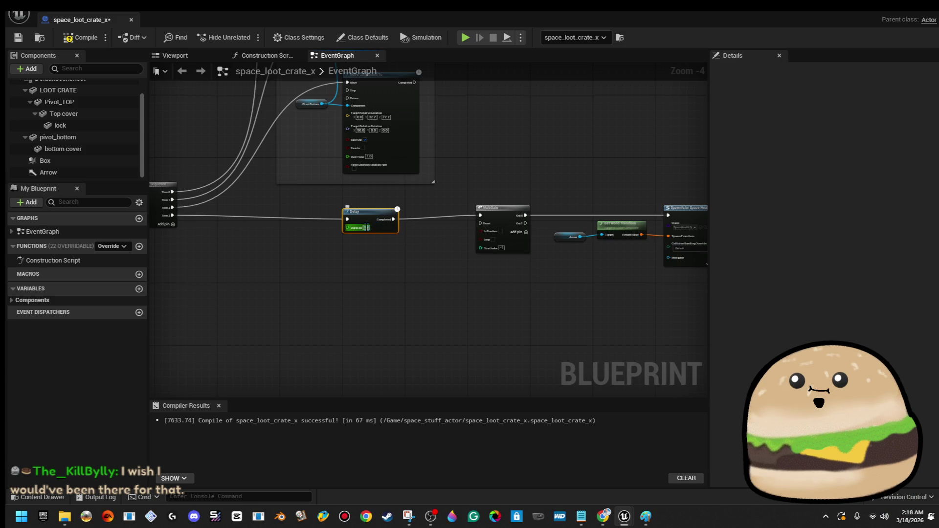
{"action": "type", "text": "0.5"}
{"action": "left_click", "coordinate": [80, 37]}
{"action": "left_click", "coordinate": [18, 37]}
Play-test SPACE_Model from a floor spot, then reopen the crate blueprint for editing
{"action": "key", "text": "alt+Tab"}
{"action": "scroll", "coordinate": [445, 214], "scroll_direction": "down", "scroll_amount": 3}
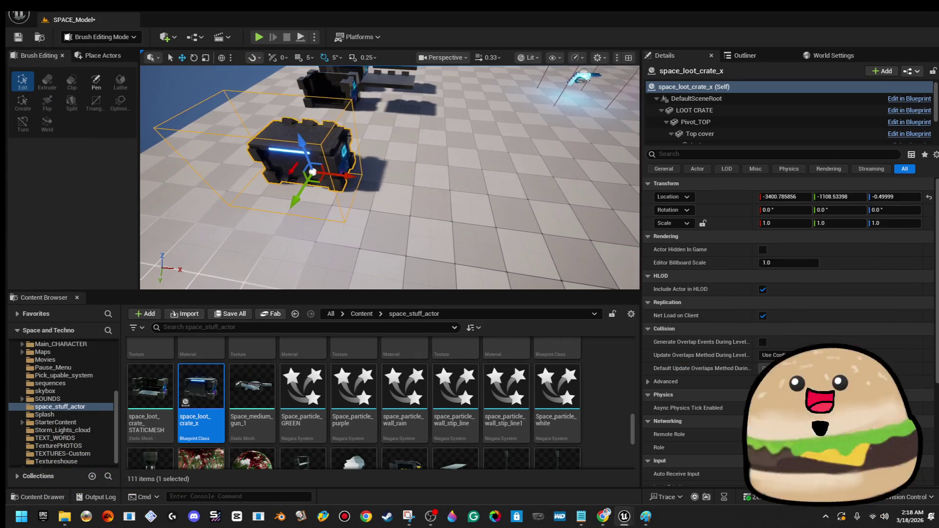
{"action": "right_click", "coordinate": [446, 214]}
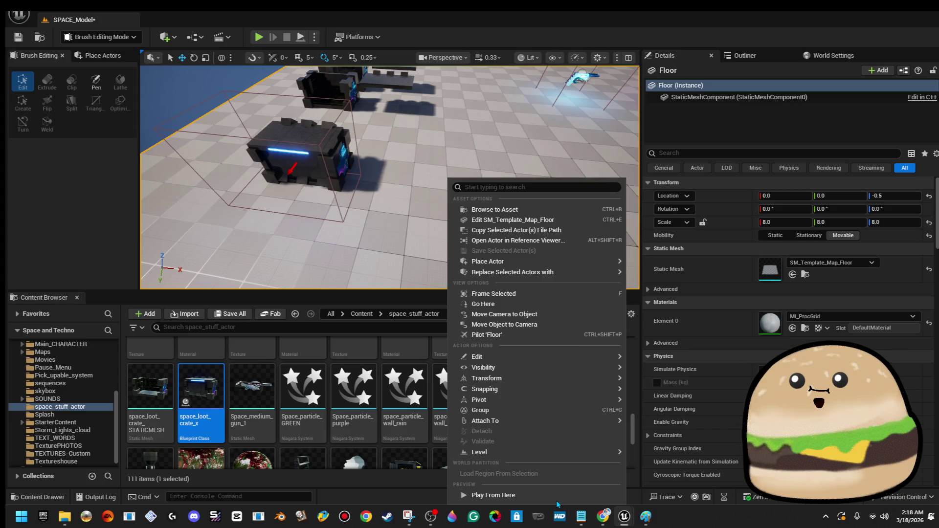
{"action": "left_click", "coordinate": [493, 495]}
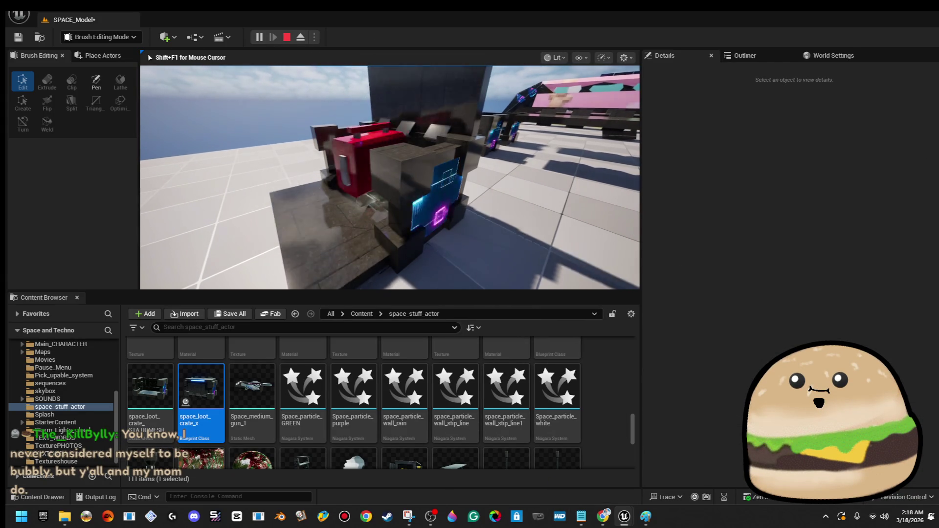
{"action": "key", "text": "Escape"}
{"action": "right_click", "coordinate": [399, 149]}
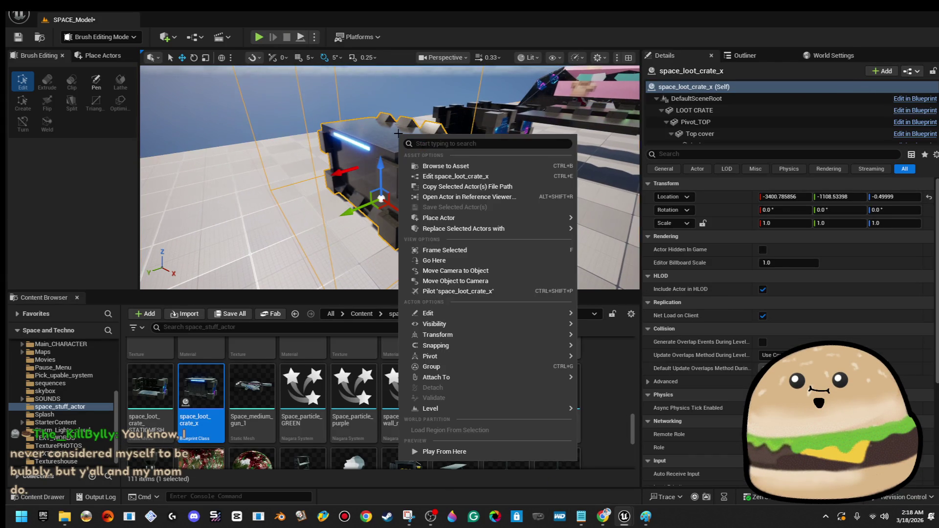
{"action": "left_click", "coordinate": [478, 180]}
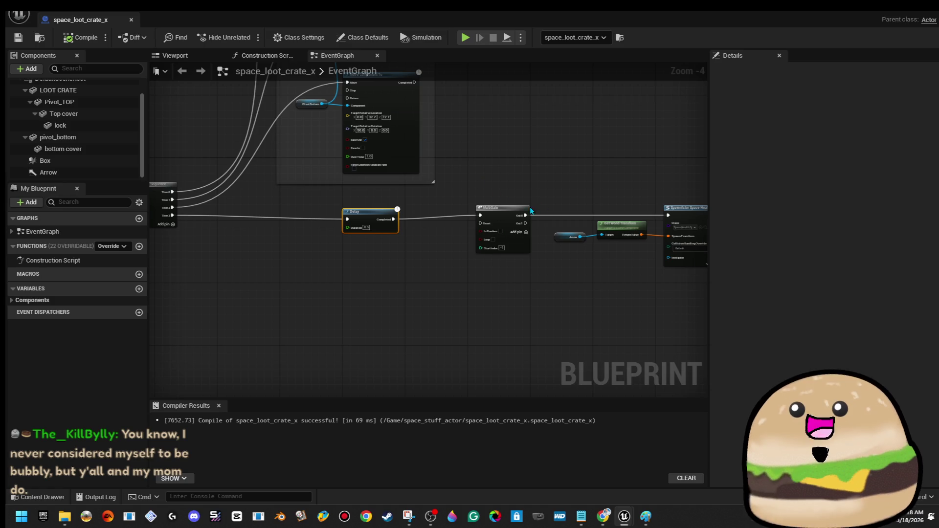
Change the Delay duration to 0.25 seconds, then compile and save
{"action": "scroll", "coordinate": [404, 222], "scroll_direction": "up", "scroll_amount": 4}
{"action": "left_click", "coordinate": [331, 234]}
{"action": "type", "text": "0.25"}
{"action": "key", "text": "Return"}
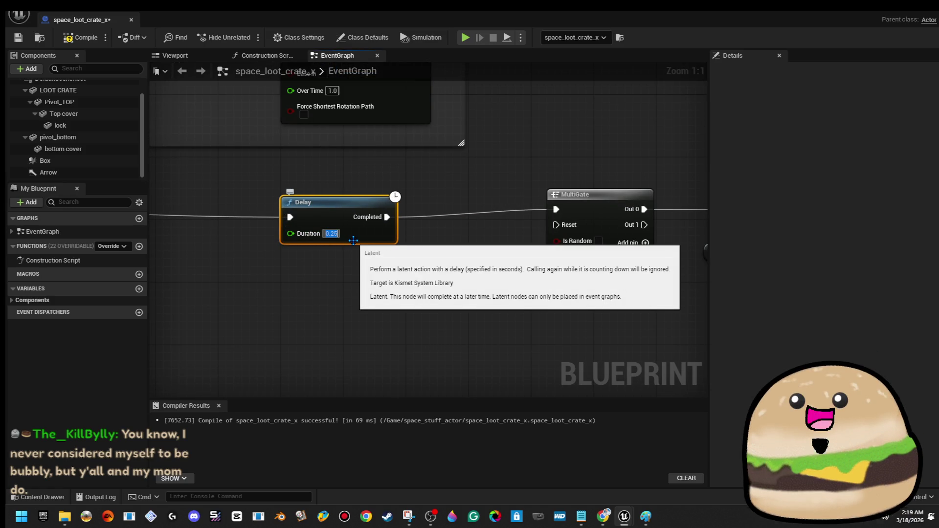
{"action": "left_click", "coordinate": [87, 39]}
{"action": "left_click", "coordinate": [18, 38]}
In the crate's Viewport, move the Arrow component higher on the crate
{"action": "left_click", "coordinate": [174, 55]}
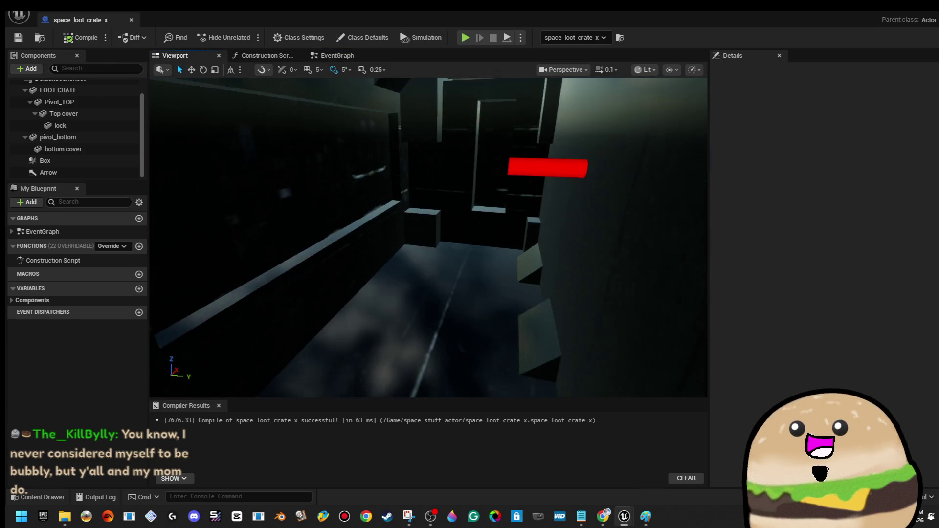
{"action": "double_click", "coordinate": [48, 172]}
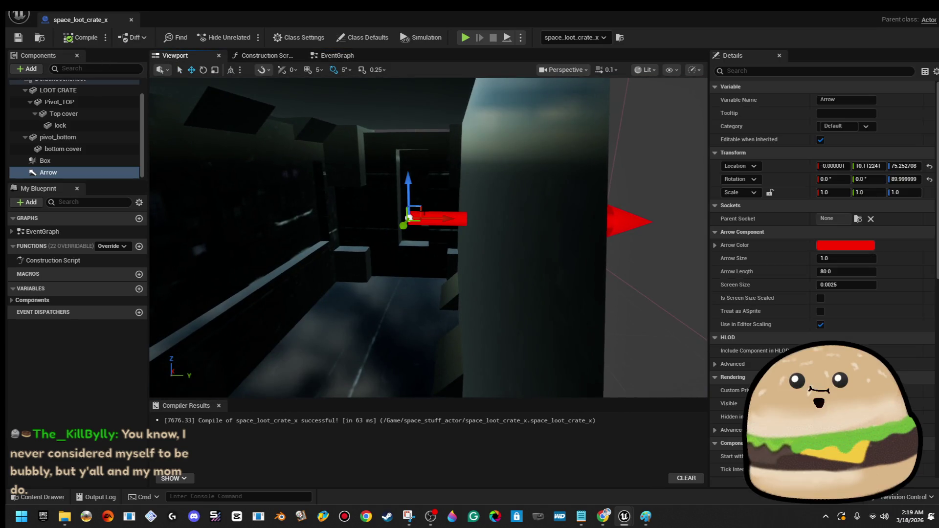
{"action": "scroll", "coordinate": [360, 225], "scroll_direction": "down", "scroll_amount": 5}
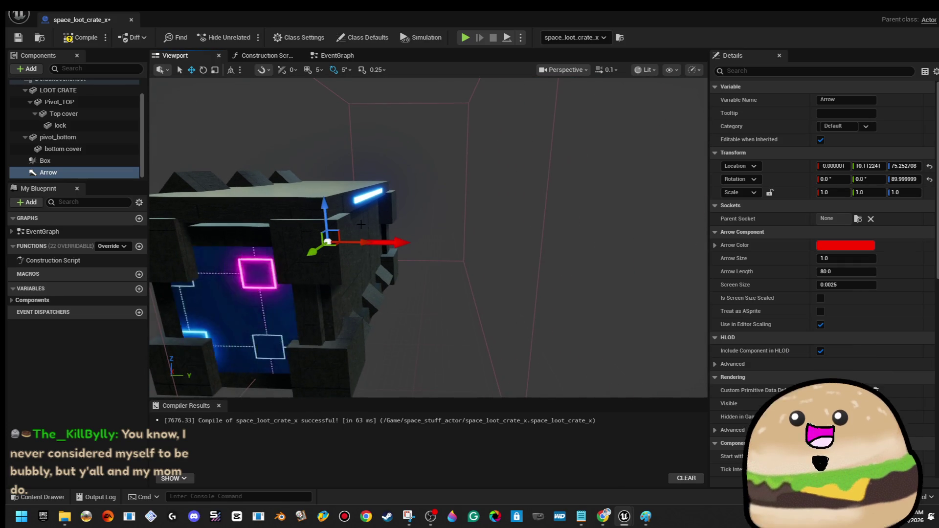
{"action": "mouse_move", "coordinate": [335, 232]}
{"action": "left_mouse_down"}
{"action": "mouse_move", "coordinate": [384, 215]}
{"action": "mouse_move", "coordinate": [362, 214]}
{"action": "left_mouse_up"}
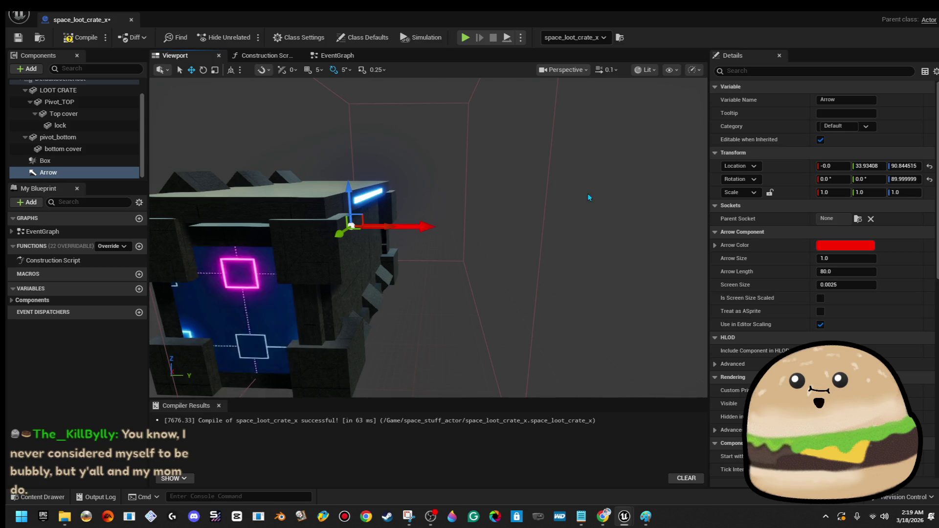
Lock the Arrow's scale to a uniform 0.75, compile, and return to the level editor
{"action": "left_click", "coordinate": [769, 193]}
{"action": "left_click", "coordinate": [832, 192]}
{"action": "type", "text": ".5"}
{"action": "key", "text": "BackSpace"}
{"action": "type", "text": "7"}
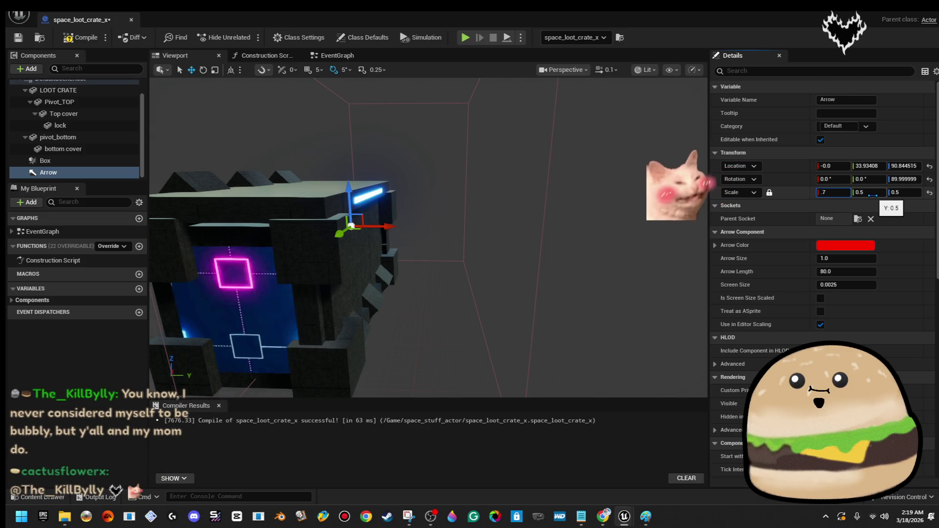
{"action": "key", "text": "Return"}
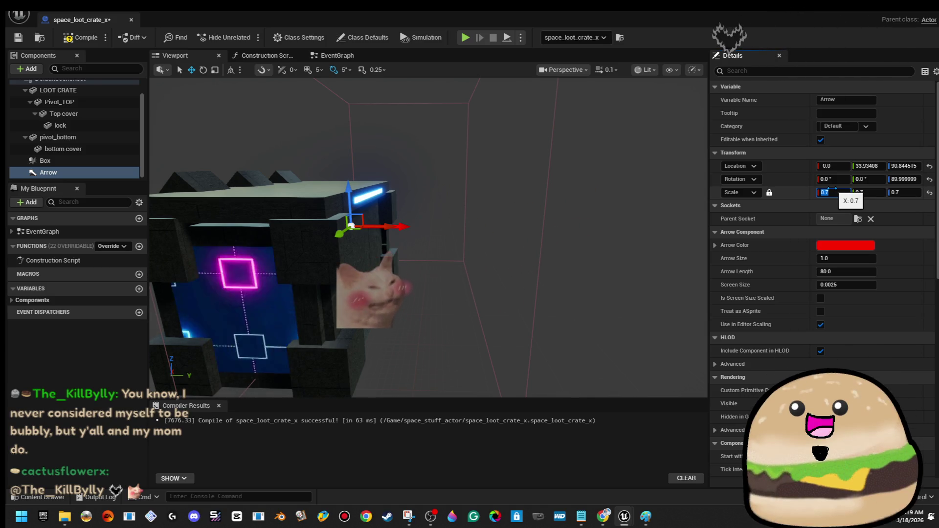
{"action": "type", "text": "5"}
{"action": "key", "text": "Return"}
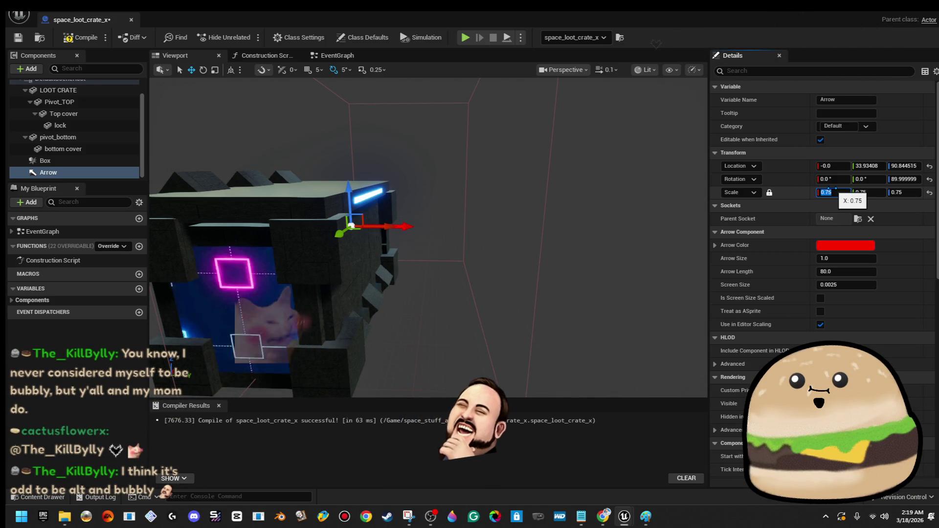
{"action": "left_click", "coordinate": [80, 37]}
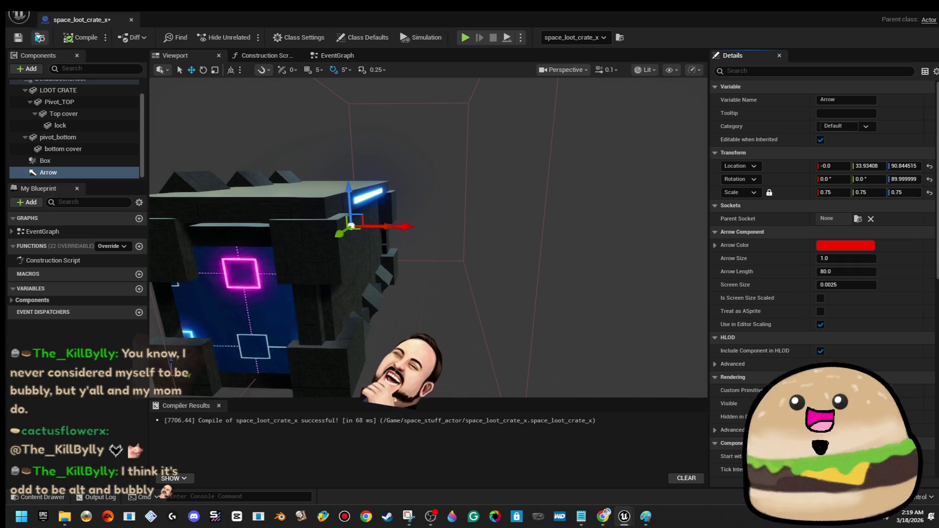
{"action": "left_click", "coordinate": [889, 16]}
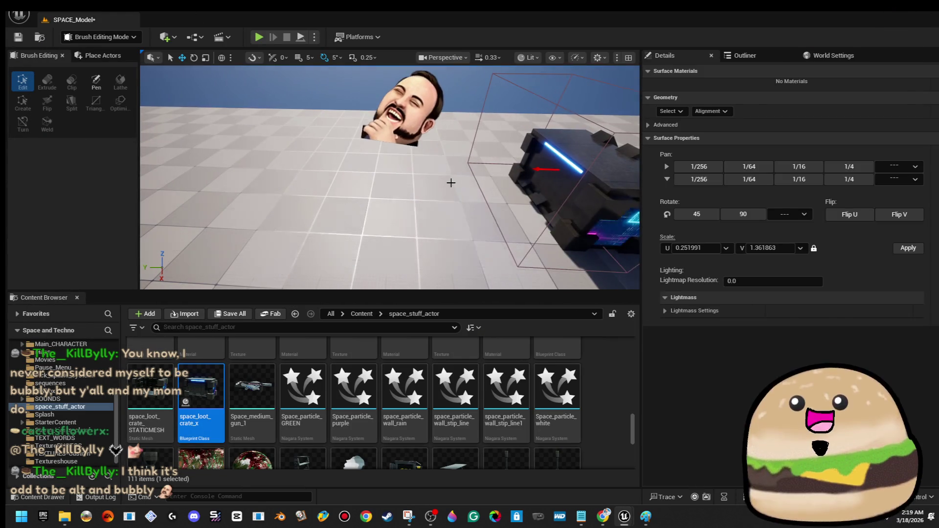
Play-test SPACE_Model full screen, walking up to open the crate, then exit full screen
{"action": "right_click", "coordinate": [450, 182]}
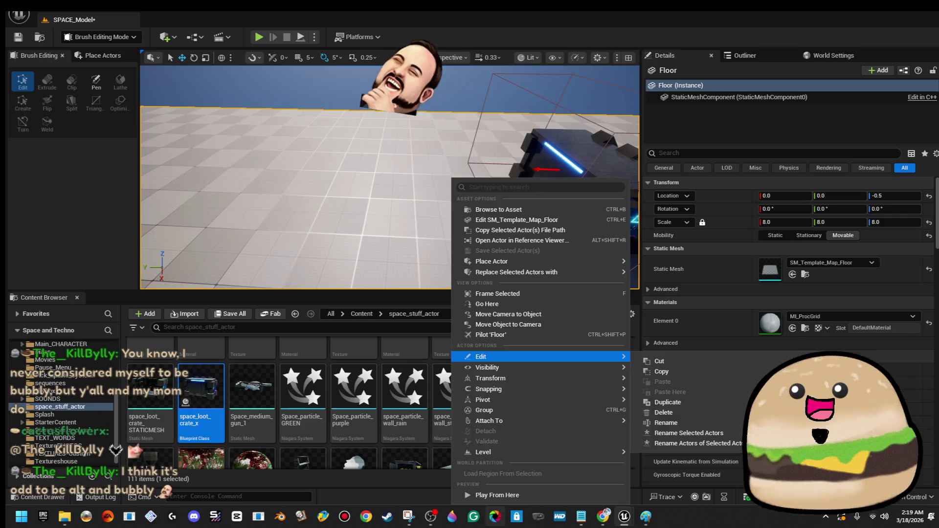
{"action": "left_click", "coordinate": [489, 496]}
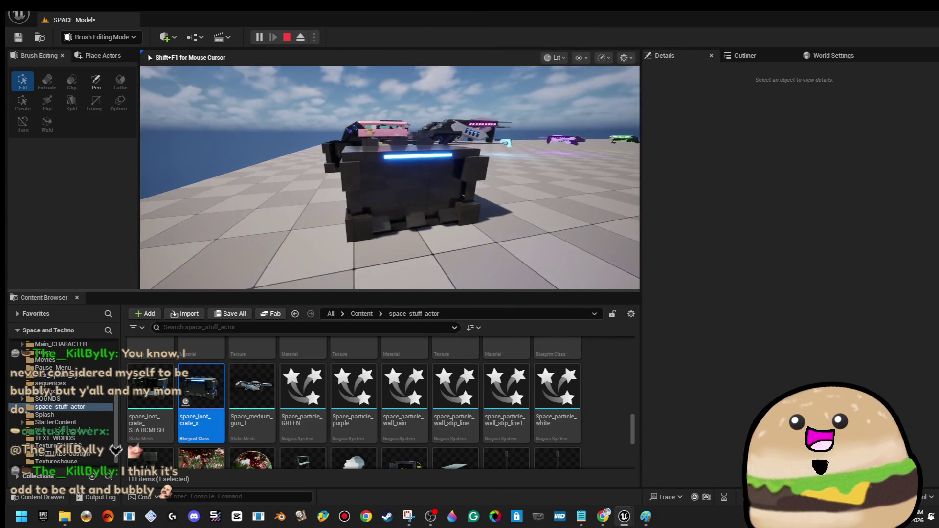
{"action": "key", "text": "F11"}
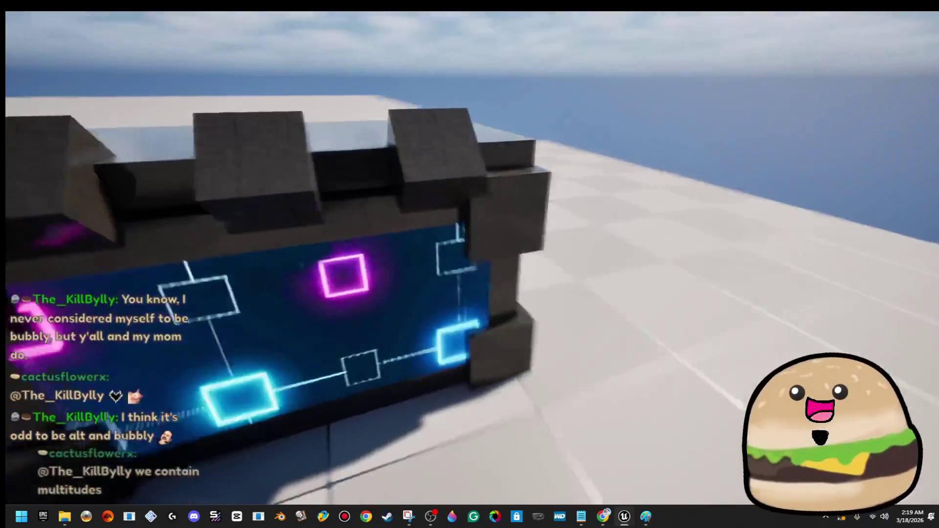
{"action": "key", "text": "e"}
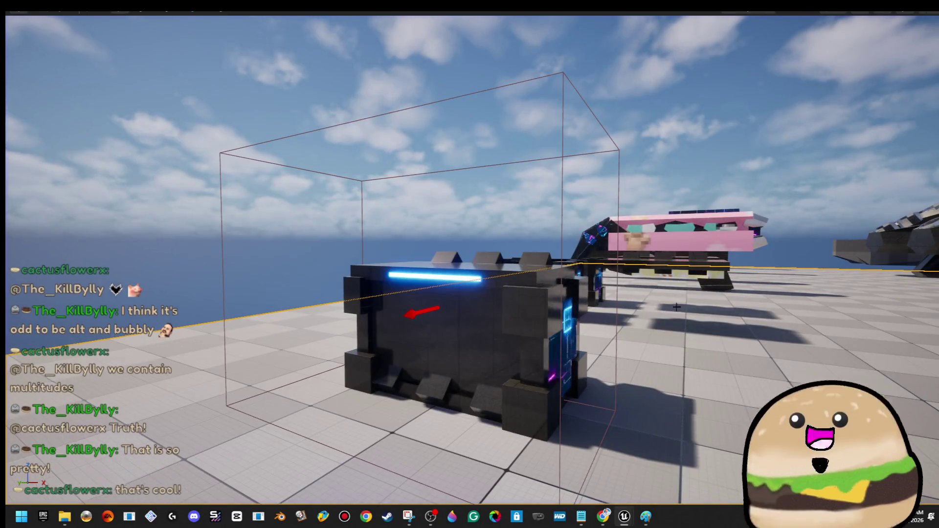
{"action": "mouse_move", "coordinate": [644, 334]}
{"action": "left_mouse_down"}
{"action": "mouse_move", "coordinate": [536, 316]}
{"action": "mouse_move", "coordinate": [541, 294]}
{"action": "left_mouse_up"}
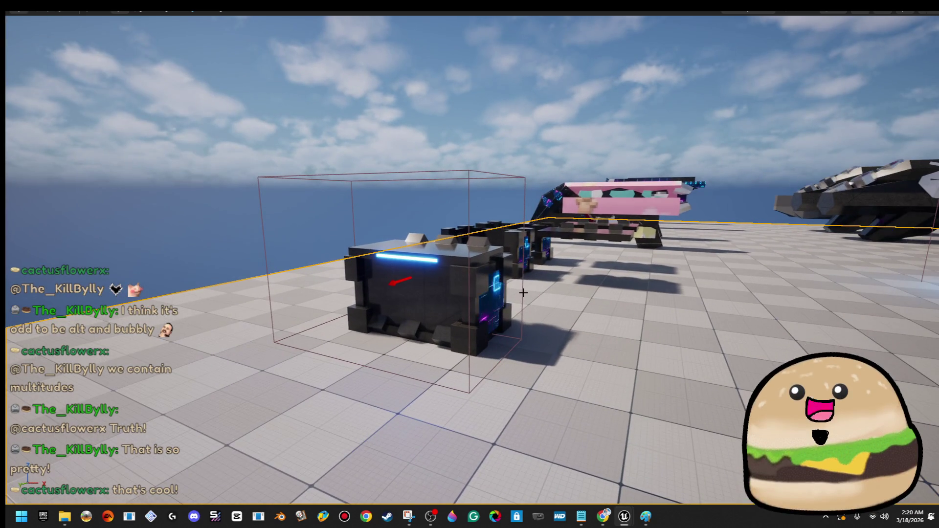
{"action": "key", "text": "F11"}
{"action": "left_click", "coordinate": [18, 15]}
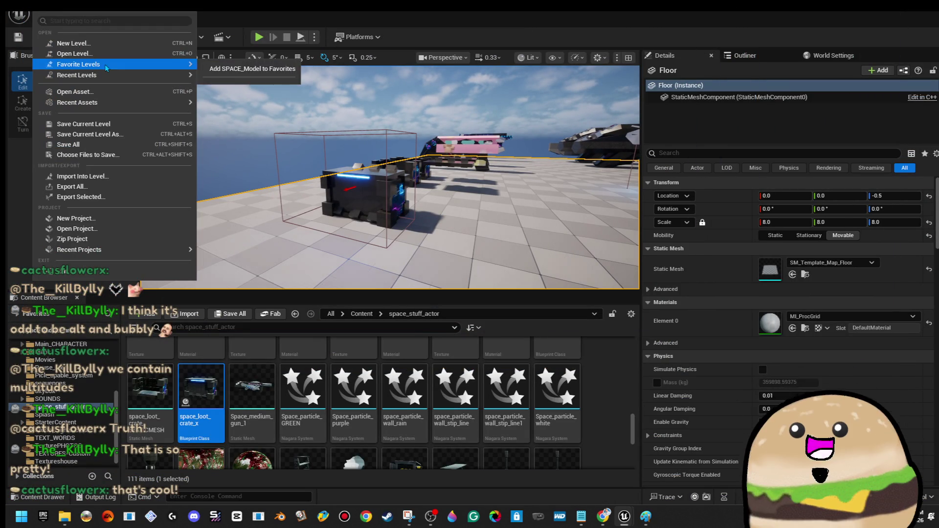
Select the space_loot_crate and the box brush beside it in the level
{"action": "key", "text": "Escape"}
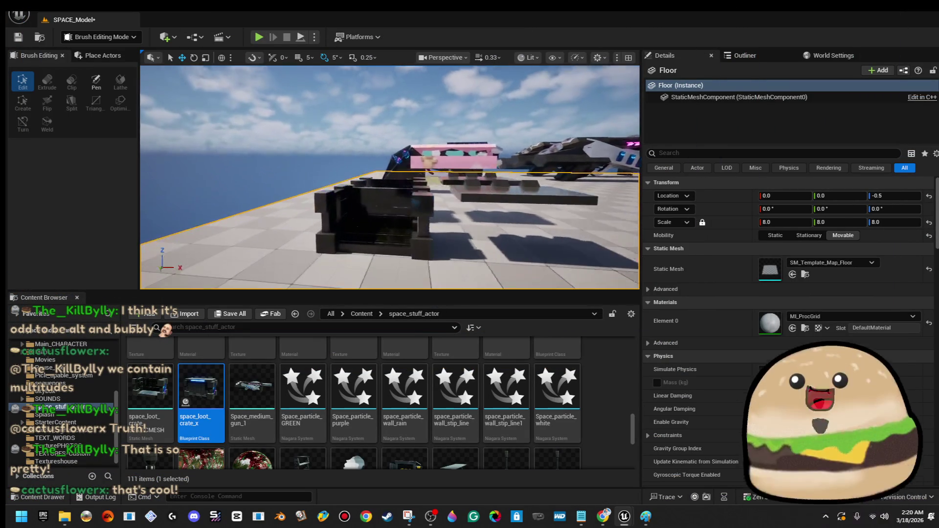
{"action": "left_click", "coordinate": [371, 195]}
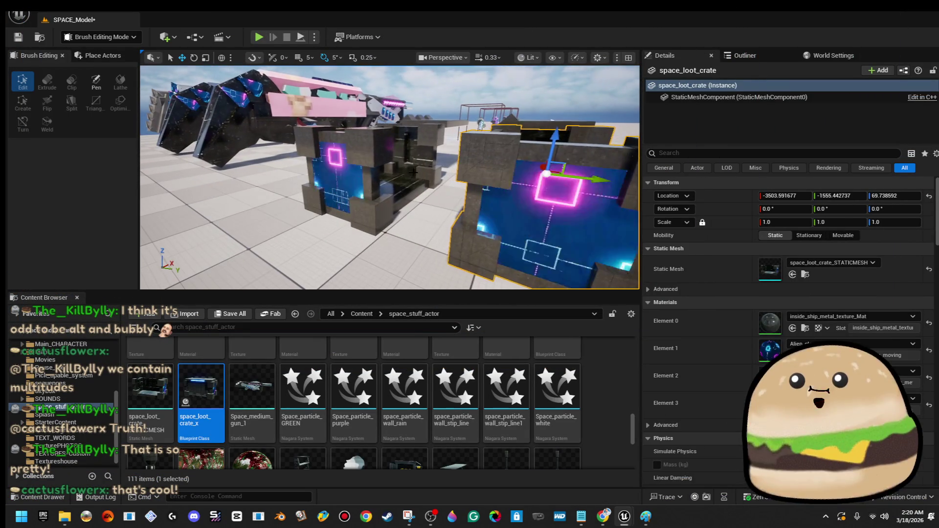
{"action": "left_click", "coordinate": [413, 171]}
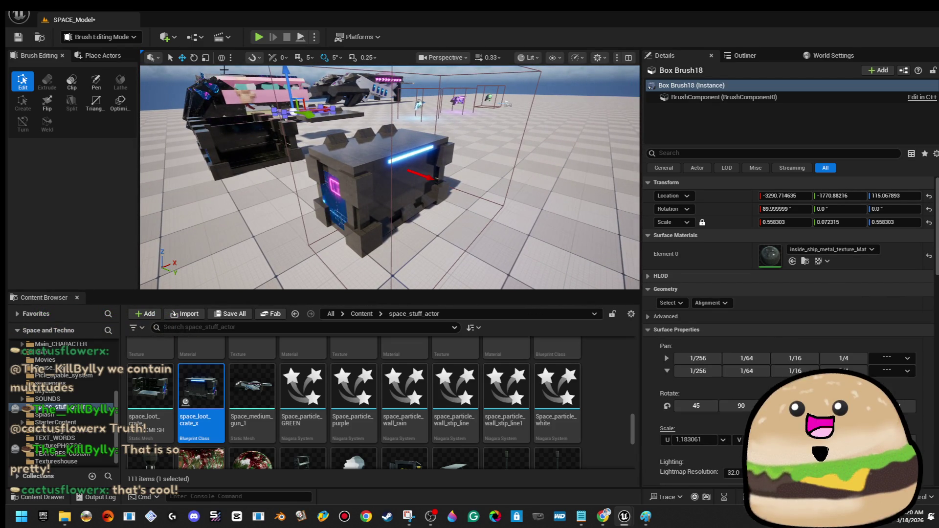
Open the level_SPACE map, saving the modified crate assets first
{"action": "left_click", "coordinate": [18, 14]}
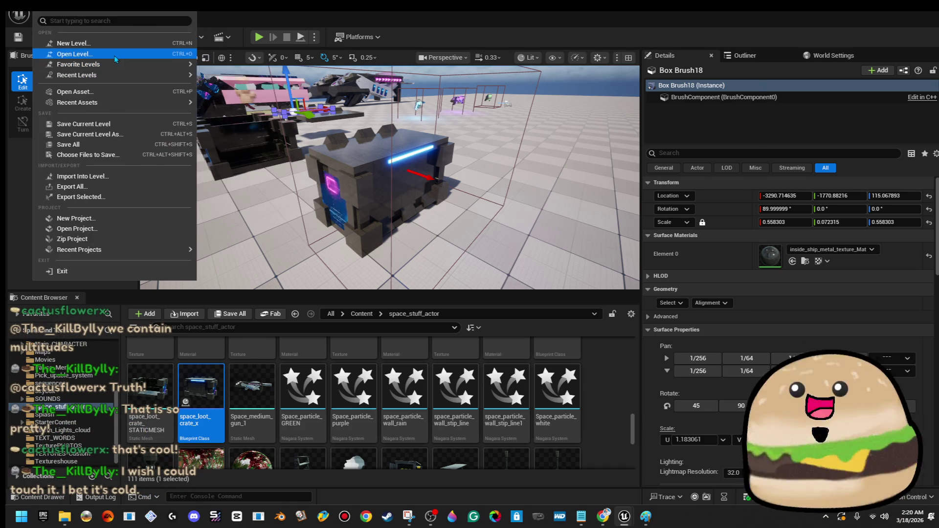
{"action": "left_click", "coordinate": [61, 53]}
{"action": "double_click", "coordinate": [544, 163]}
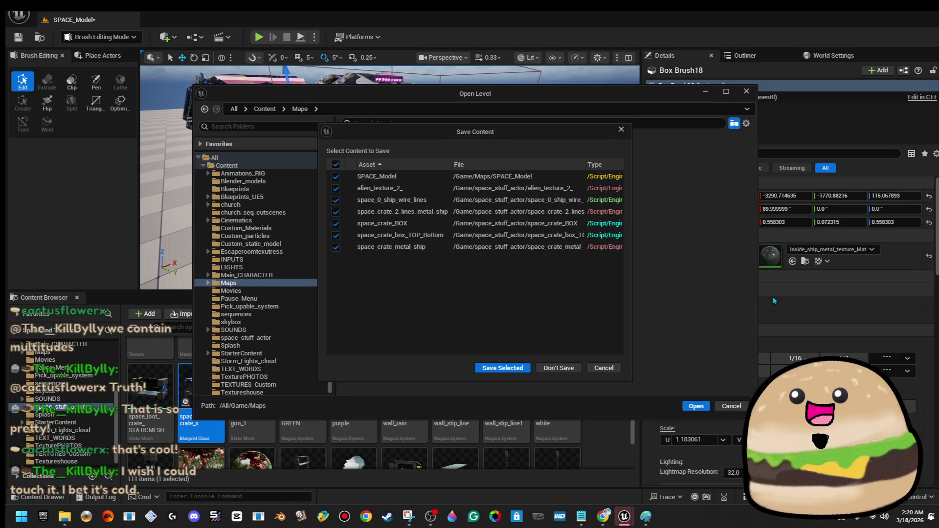
{"action": "left_click", "coordinate": [493, 371]}
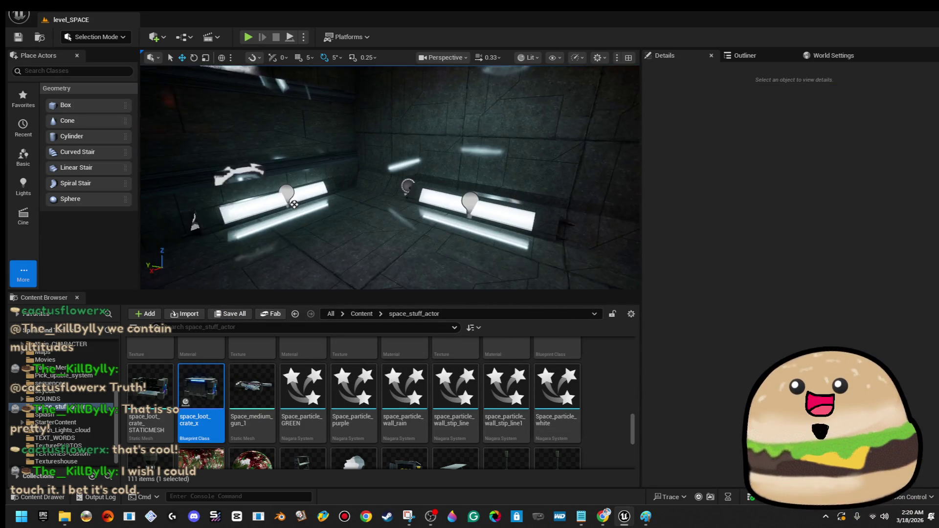
Place space_loot_crate_x in the room, rotated -135° and moved to X 12637.49, Y -1211.81
{"action": "mouse_move", "coordinate": [201, 387]}
{"action": "left_mouse_down"}
{"action": "mouse_move", "coordinate": [308, 320]}
{"action": "mouse_move", "coordinate": [313, 229]}
{"action": "mouse_move", "coordinate": [370, 190]}
{"action": "left_mouse_up"}
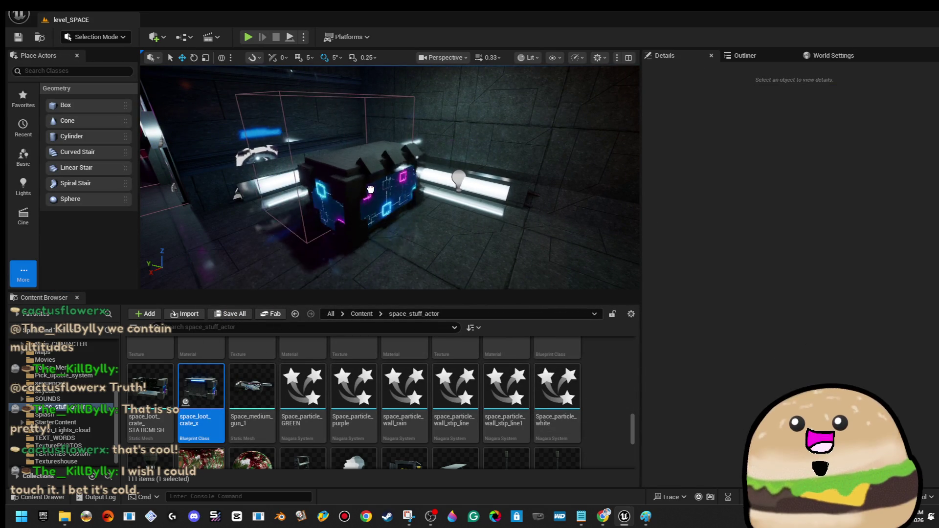
{"action": "left_click_drag", "start_coordinate": [394, 218], "coordinate": [432, 202]}
{"action": "key", "text": "e"}
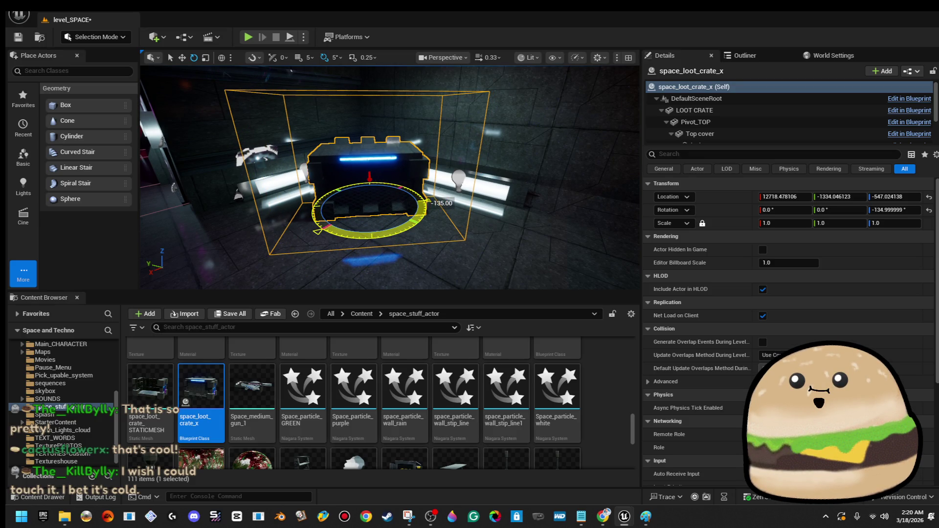
{"action": "left_click_drag", "start_coordinate": [354, 259], "coordinate": [325, 284]}
{"action": "key", "text": "w"}
{"action": "mouse_move", "coordinate": [425, 188]}
{"action": "left_mouse_down"}
{"action": "mouse_move", "coordinate": [290, 176]}
{"action": "mouse_move", "coordinate": [328, 199]}
{"action": "mouse_move", "coordinate": [403, 161]}
{"action": "mouse_move", "coordinate": [400, 195]}
{"action": "mouse_move", "coordinate": [406, 188]}
{"action": "mouse_move", "coordinate": [361, 171]}
{"action": "mouse_move", "coordinate": [320, 177]}
{"action": "left_mouse_up"}
{"action": "right_click", "coordinate": [524, 178]}
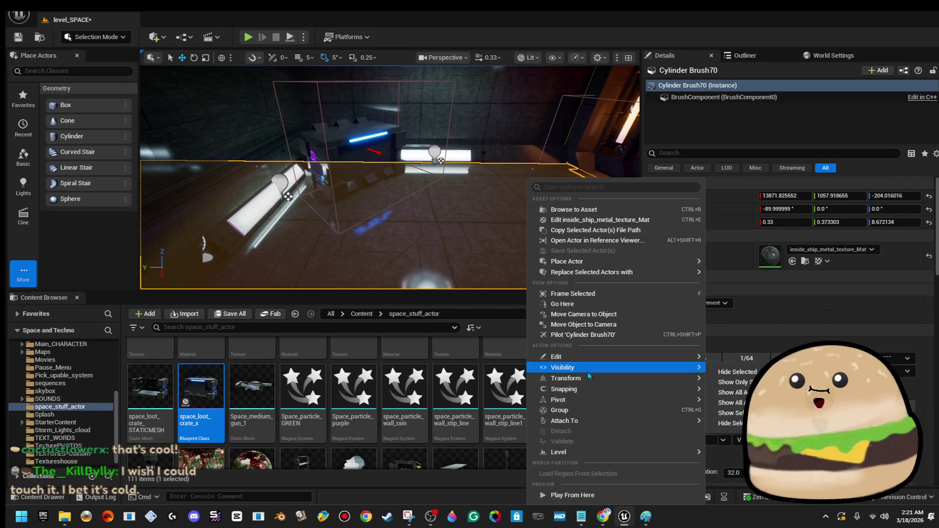
Play from the crate's room and walk up until the crate opens on a red health kit
{"action": "left_click", "coordinate": [548, 498]}
{"action": "key", "text": "F11"}
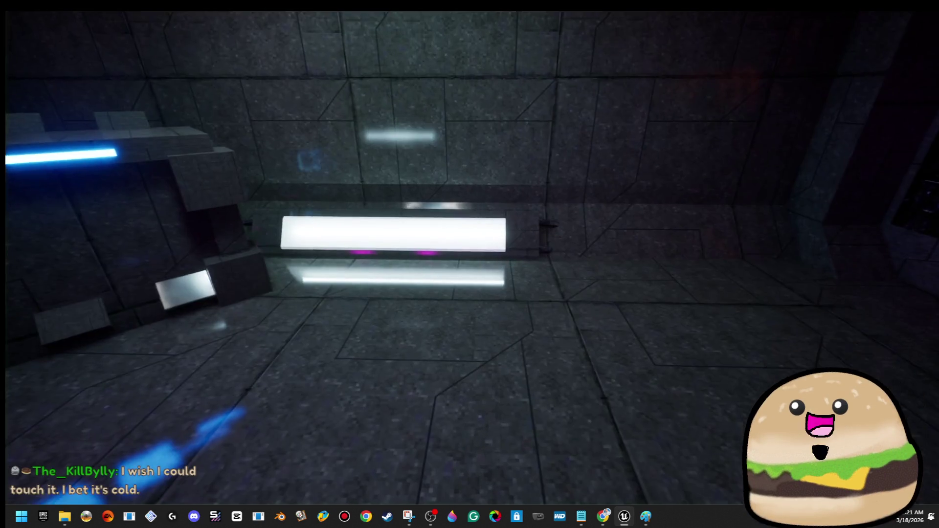
{"action": "key", "text": "w"}
{"action": "key", "text": "w"}
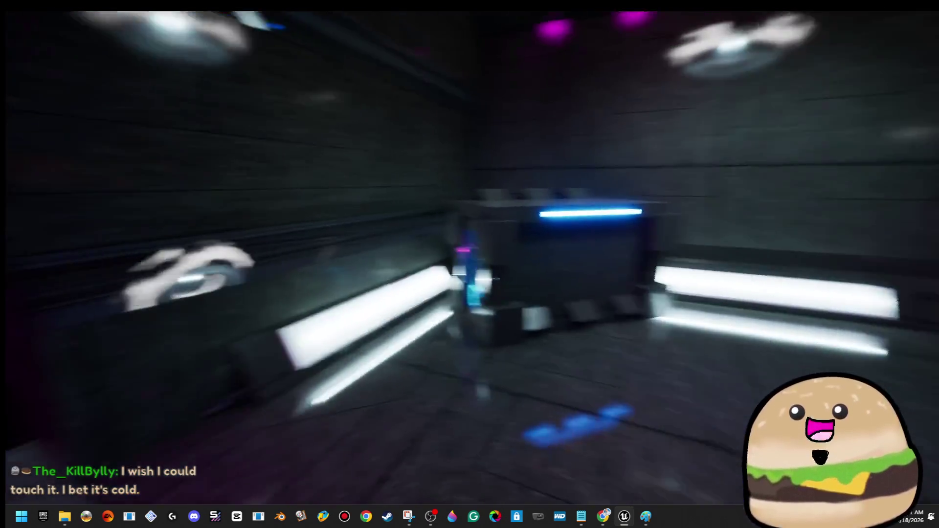
{"action": "key", "text": "w"}
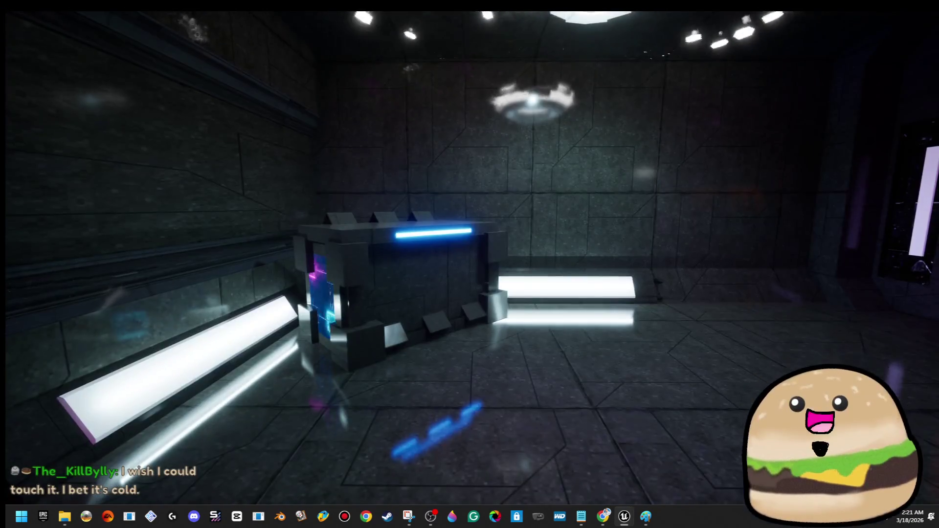
{"action": "key", "text": "e"}
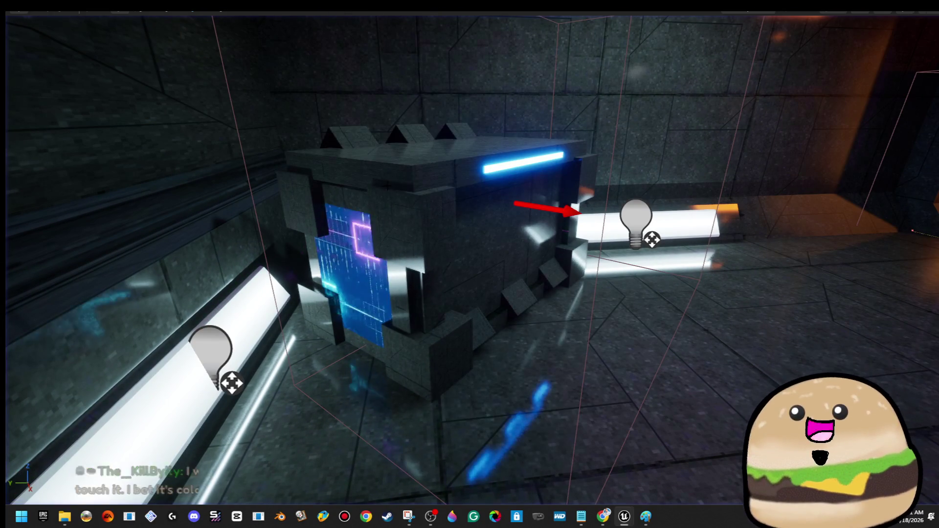
Open the crate blueprint and set the Arrow component's scale back to 1.0
{"action": "right_click", "coordinate": [378, 179]}
{"action": "left_click", "coordinate": [459, 191]}
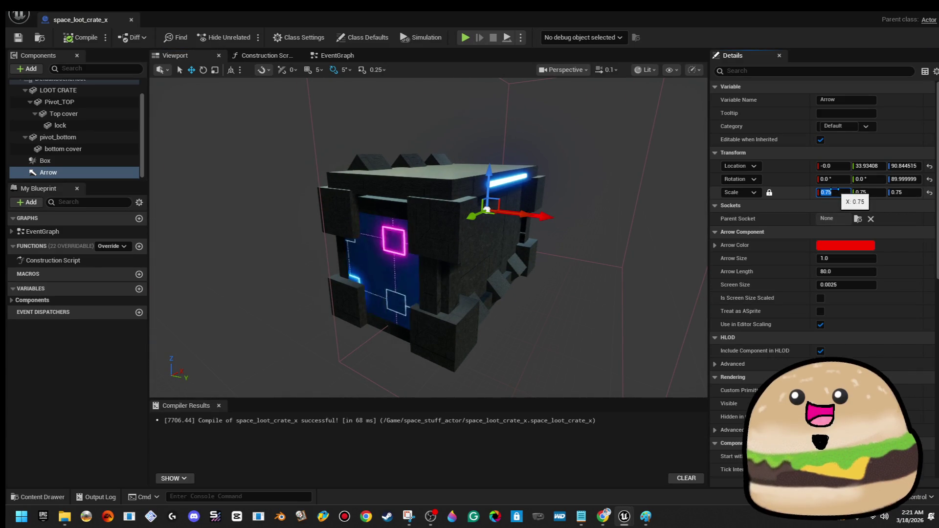
{"action": "type", "text": "1"}
{"action": "left_click", "coordinate": [863, 192]}
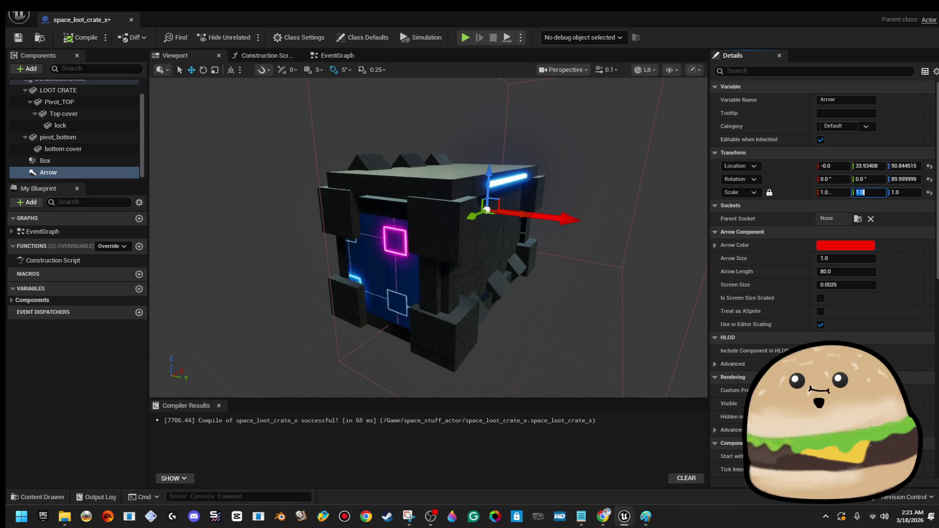
In the EventGraph, expand the SpawnActor node to reveal its spawn transform scale
{"action": "left_click", "coordinate": [350, 61]}
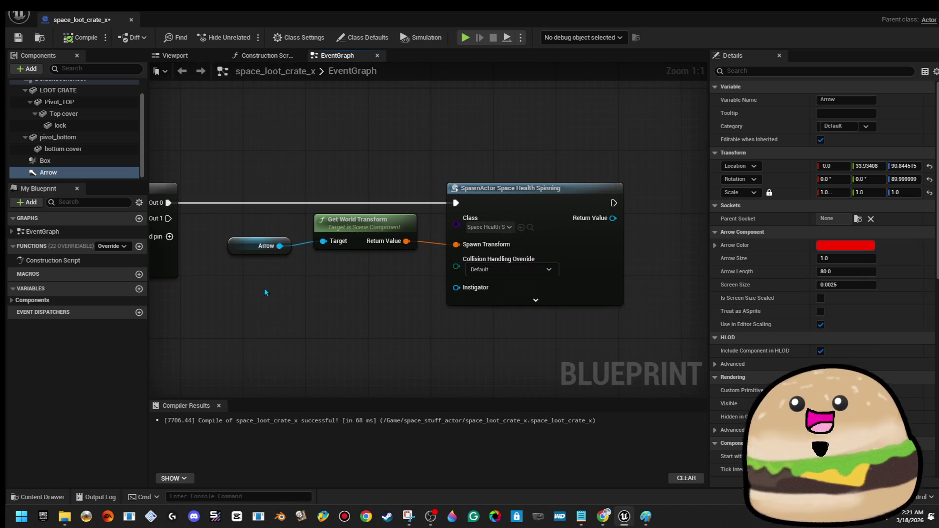
{"action": "left_click", "coordinate": [243, 251]}
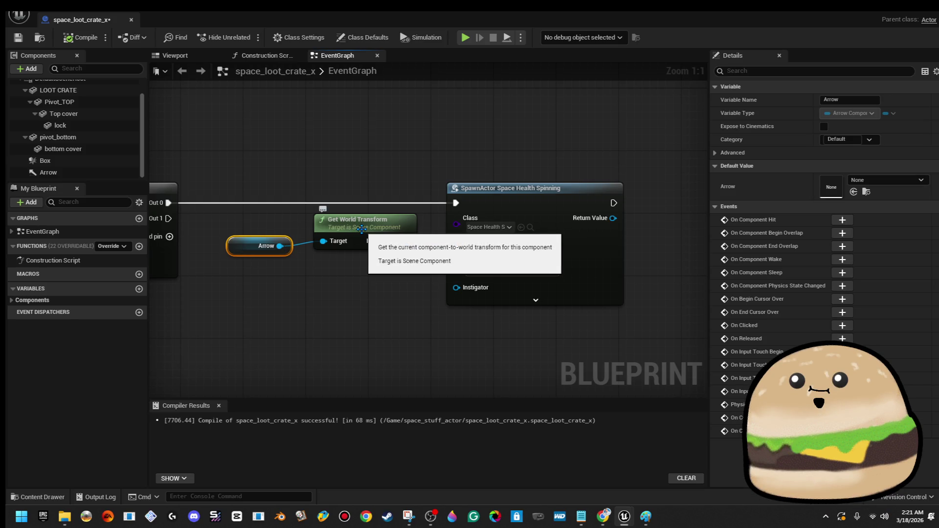
{"action": "left_click", "coordinate": [360, 228]}
{"action": "left_click", "coordinate": [536, 300]}
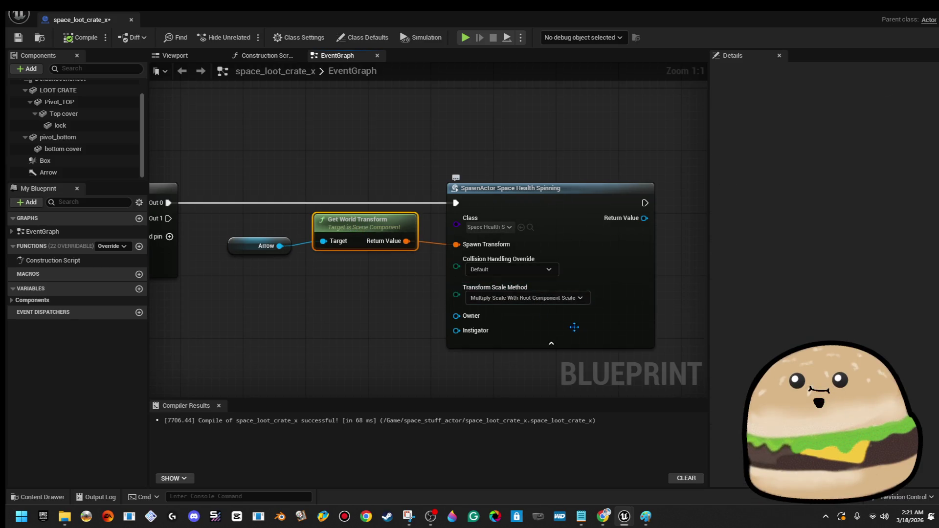
{"action": "left_click_drag", "start_coordinate": [566, 319], "coordinate": [575, 309]}
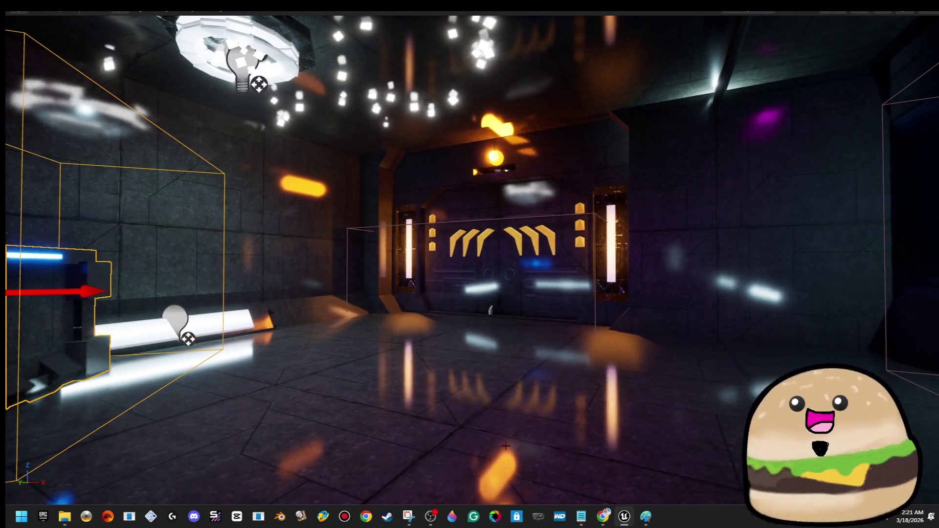
Play-test from a spot in the room, stop, and frame the view on the loot crate
{"action": "right_click", "coordinate": [517, 459]}
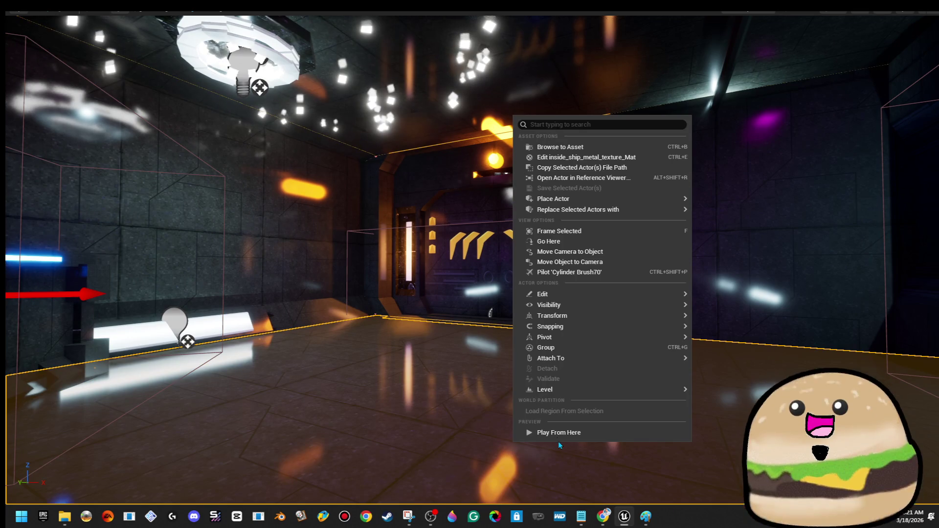
{"action": "left_click", "coordinate": [561, 433]}
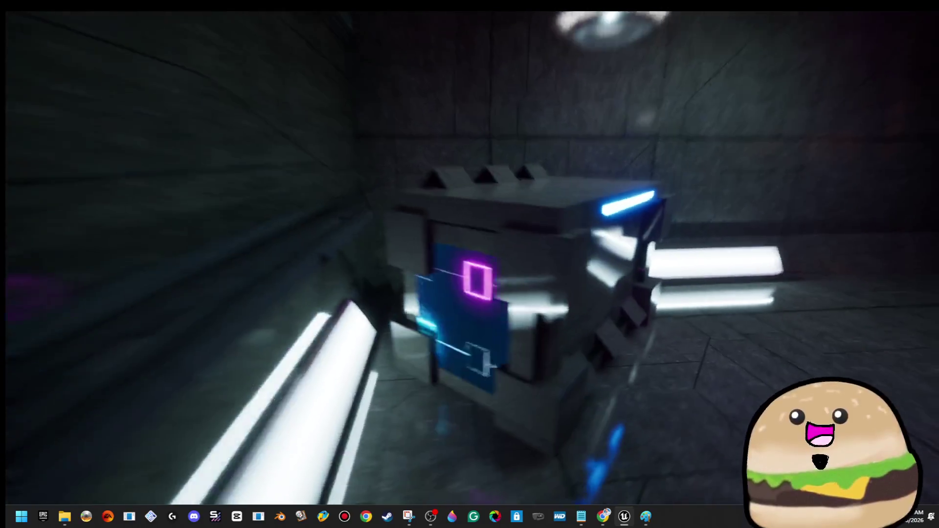
{"action": "key", "text": "F8"}
{"action": "left_click", "coordinate": [369, 372]}
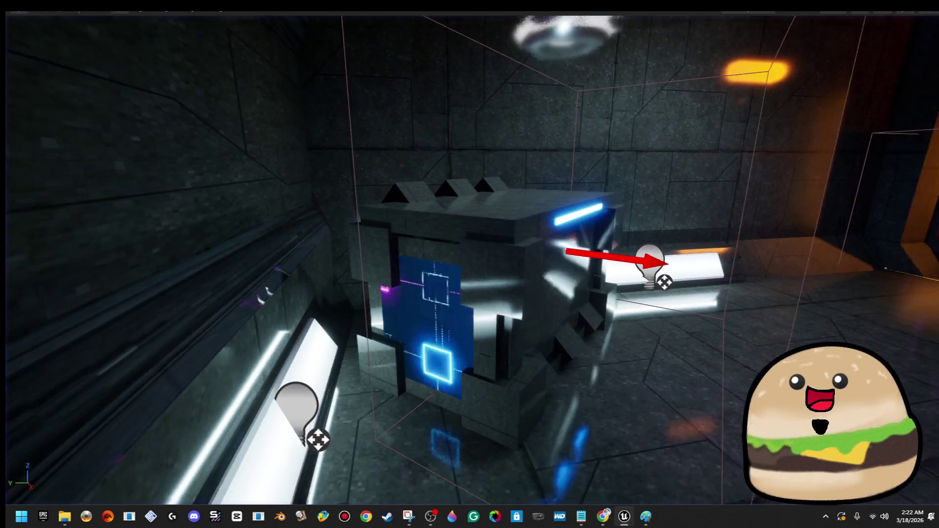
{"action": "key", "text": "f"}
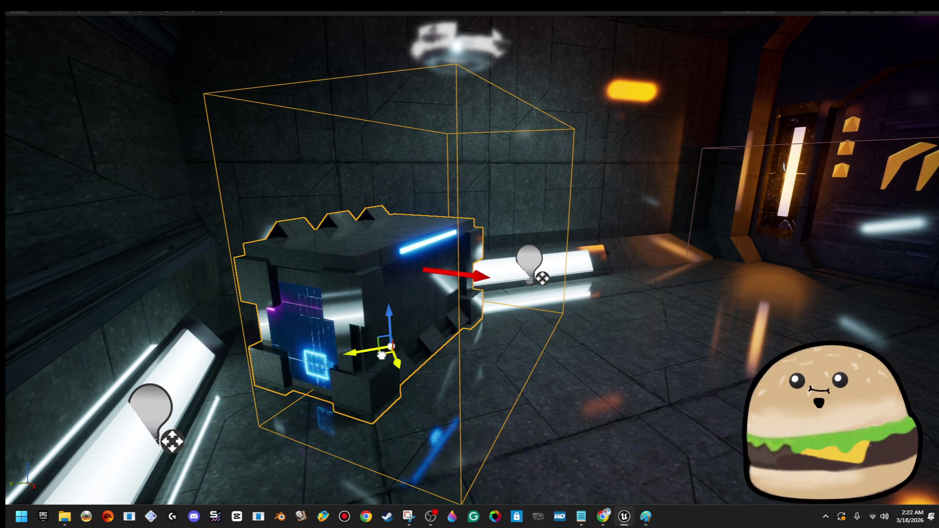
Play-test again near the crate, stop, and restore the normal editor layout
{"action": "right_click", "coordinate": [619, 383]}
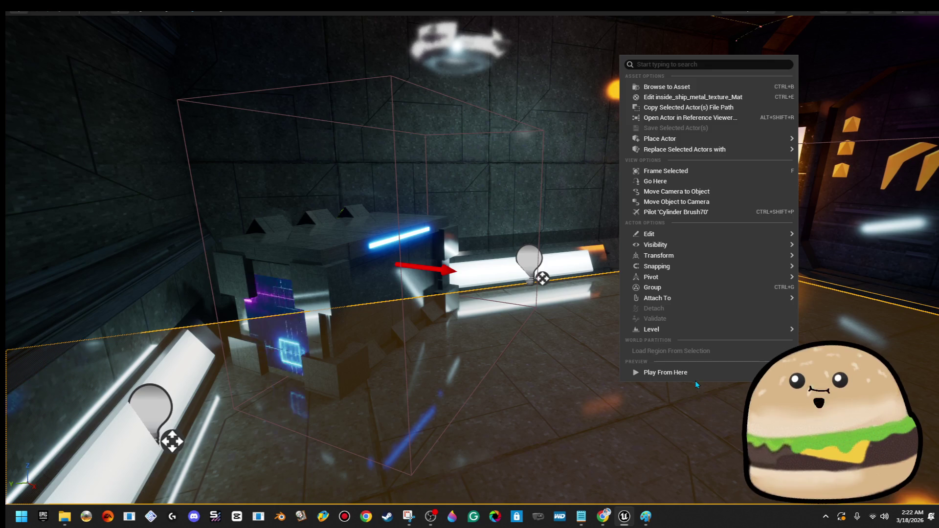
{"action": "left_click", "coordinate": [694, 374]}
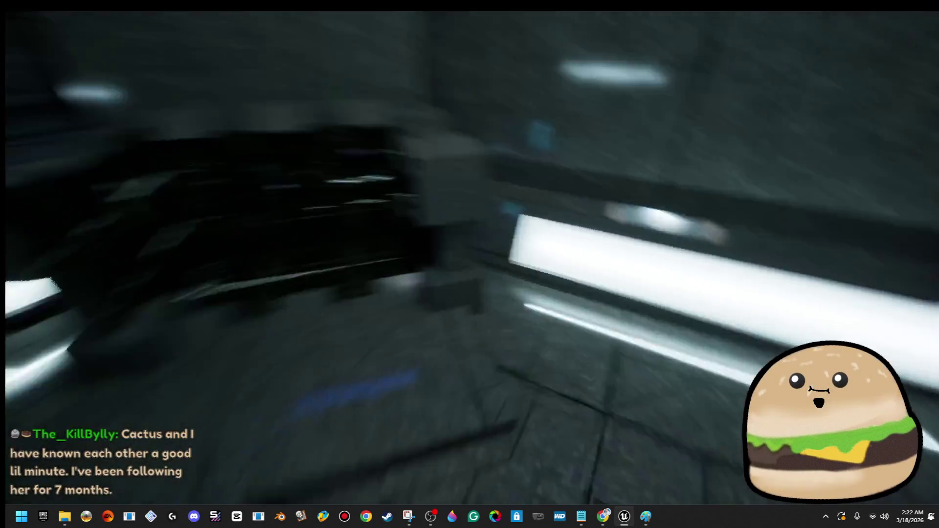
{"action": "key", "text": "Escape"}
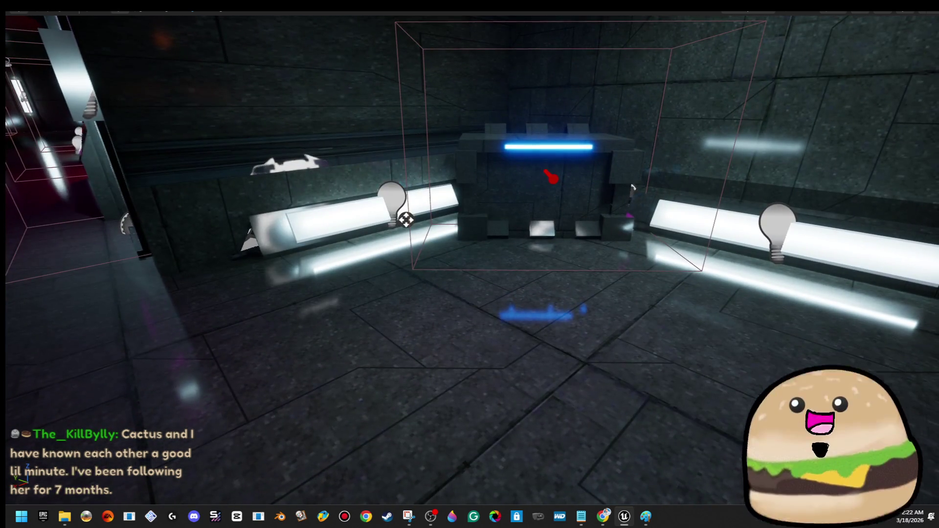
{"action": "right_click", "coordinate": [531, 386]}
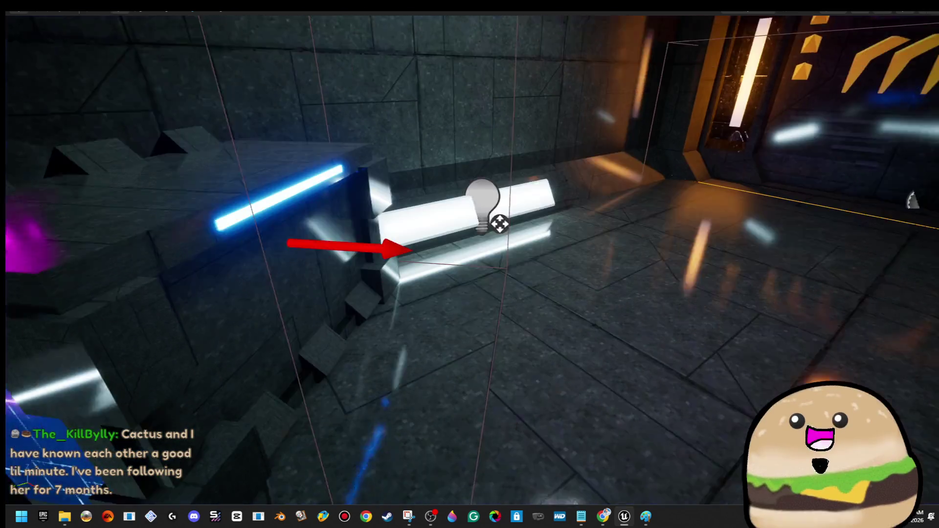
{"action": "key", "text": "F11"}
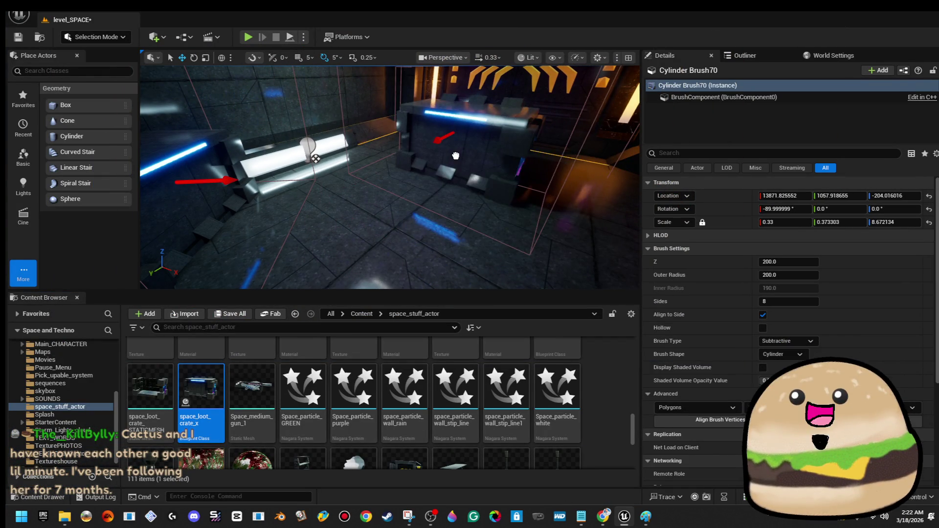
Play-test the space level twice, once via Play From Here on the floor, to watch the crates open
{"action": "left_click", "coordinate": [455, 156]}
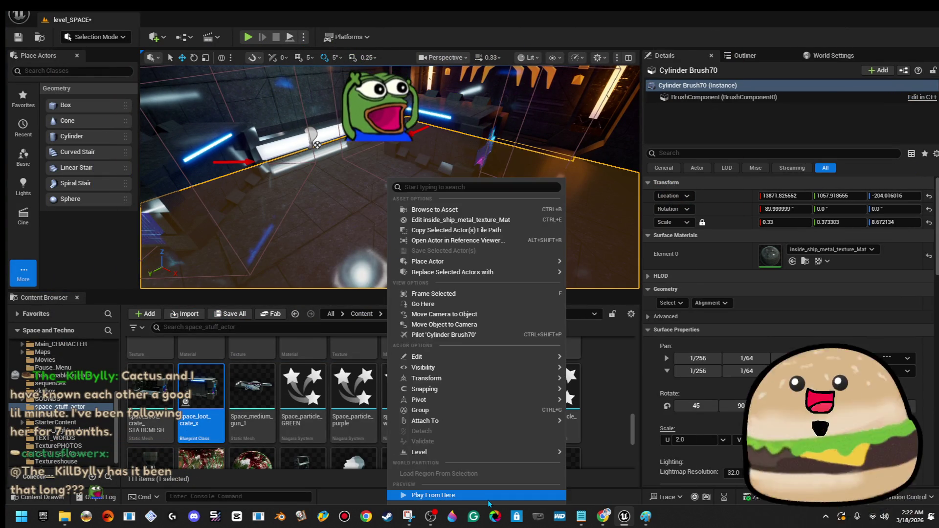
{"action": "left_click", "coordinate": [433, 494]}
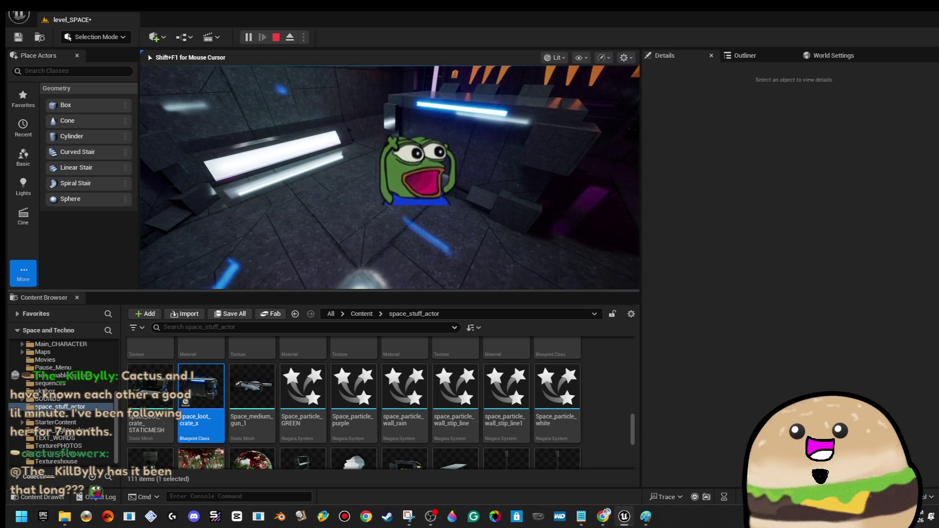
{"action": "key", "text": "F11"}
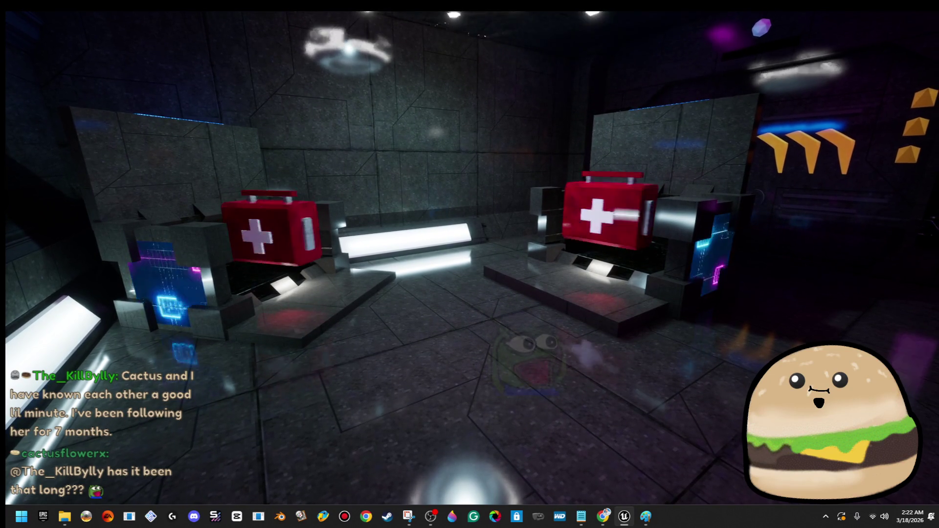
{"action": "key", "text": "Escape"}
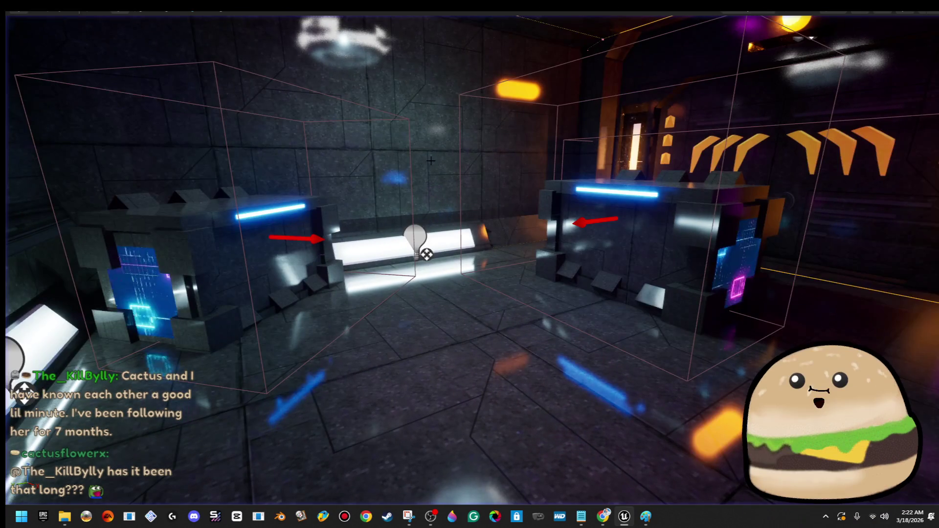
{"action": "left_click", "coordinate": [268, 280]}
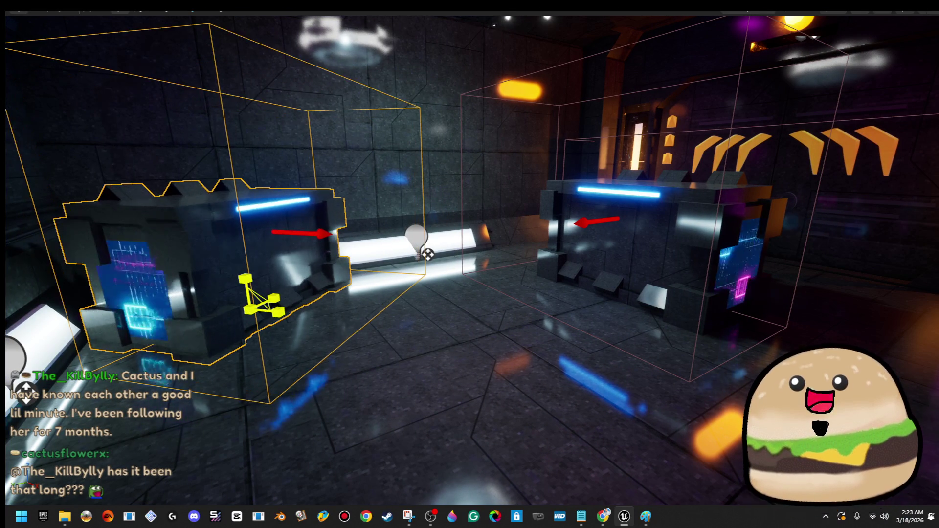
{"action": "right_click", "coordinate": [386, 412]}
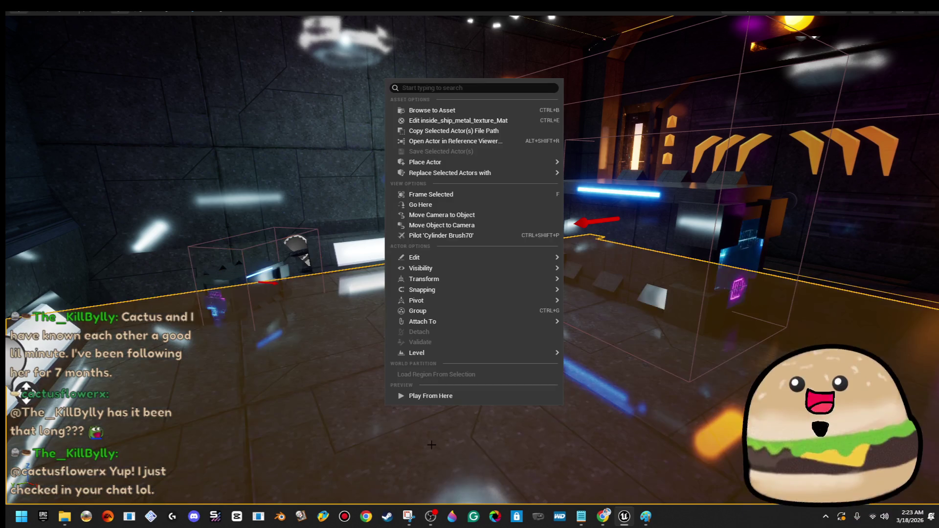
{"action": "left_click", "coordinate": [451, 397]}
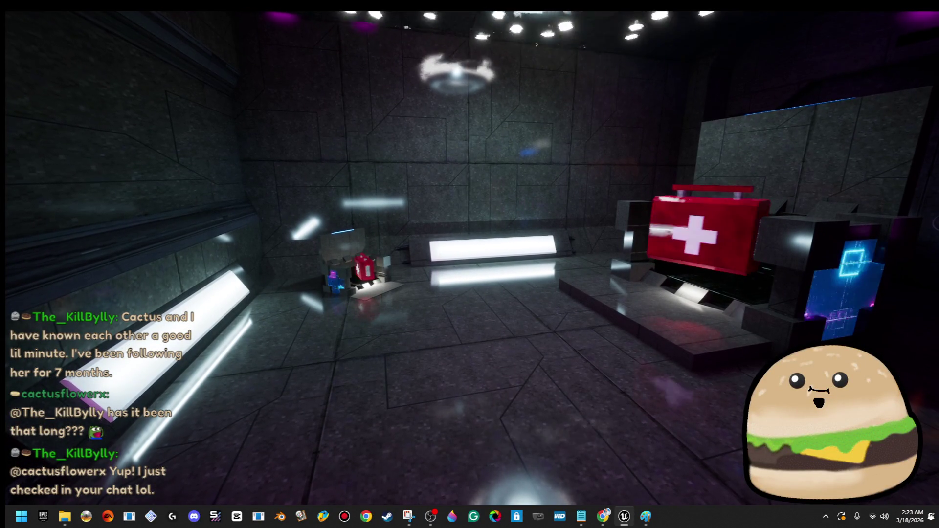
{"action": "key", "text": "Escape"}
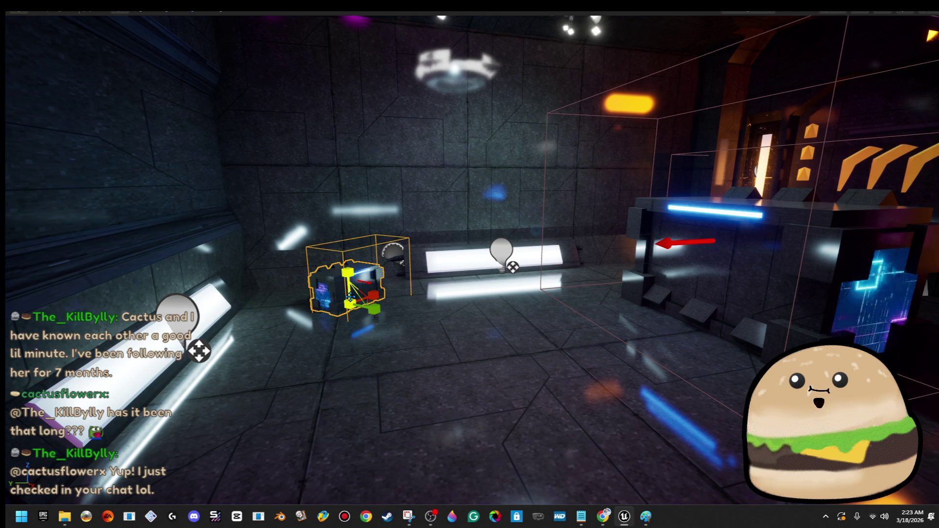
Open the space_loot_crate_x blueprint's Event Graph from the right crate
{"action": "right_click", "coordinate": [667, 180]}
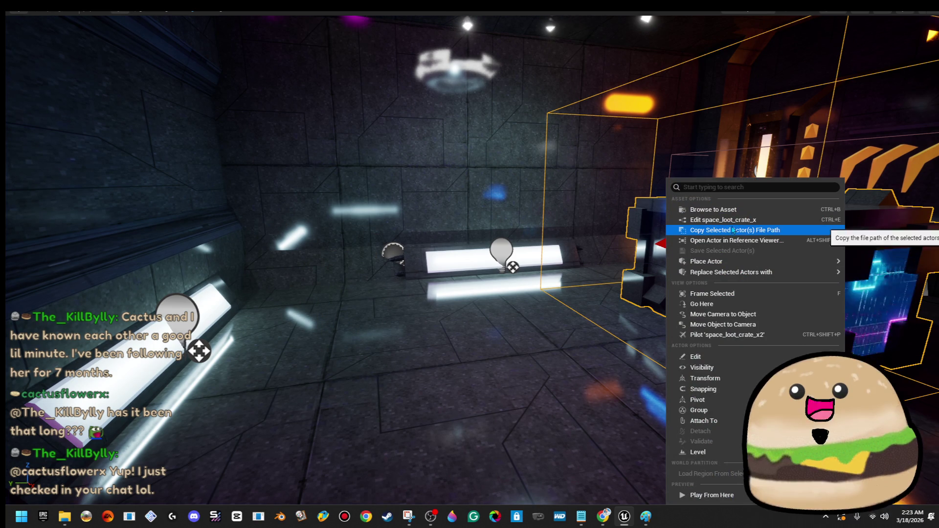
{"action": "left_click", "coordinate": [735, 221]}
{"action": "mouse_move", "coordinate": [396, 264]}
{"action": "left_mouse_down"}
{"action": "mouse_move", "coordinate": [561, 268]}
{"action": "mouse_move", "coordinate": [446, 263]}
{"action": "left_mouse_up"}
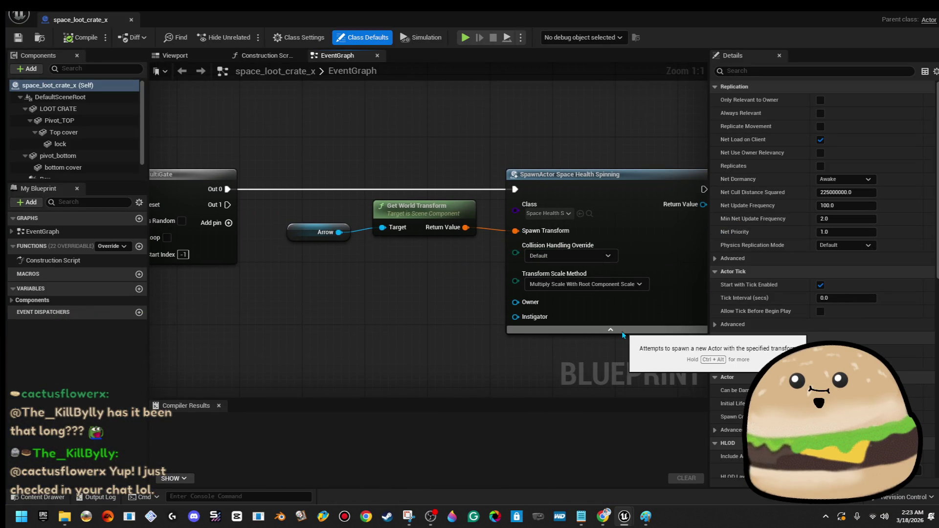
Set the crate's Arrow component scale to 0.5 on all axes and compile the blueprint
{"action": "left_click", "coordinate": [622, 334]}
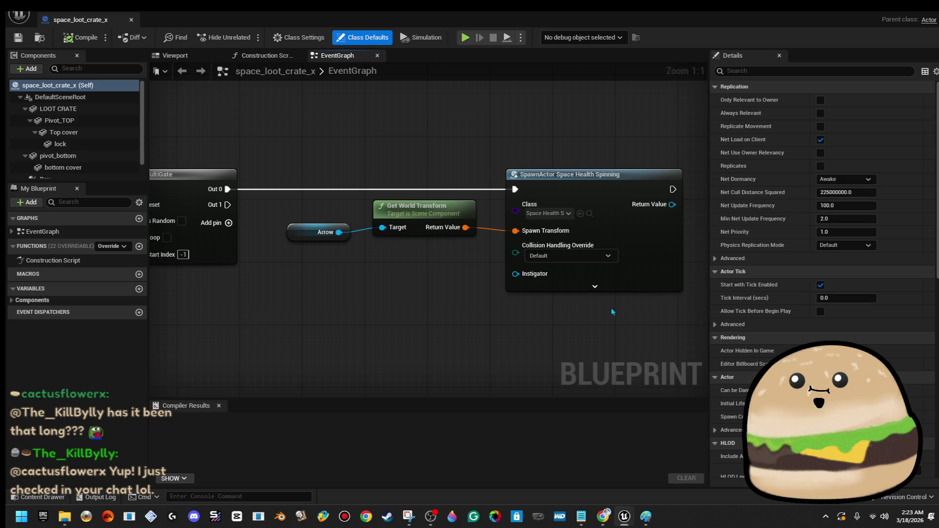
{"action": "mouse_move", "coordinate": [367, 304]}
{"action": "left_mouse_down"}
{"action": "mouse_move", "coordinate": [519, 312]}
{"action": "mouse_move", "coordinate": [430, 324]}
{"action": "left_mouse_up"}
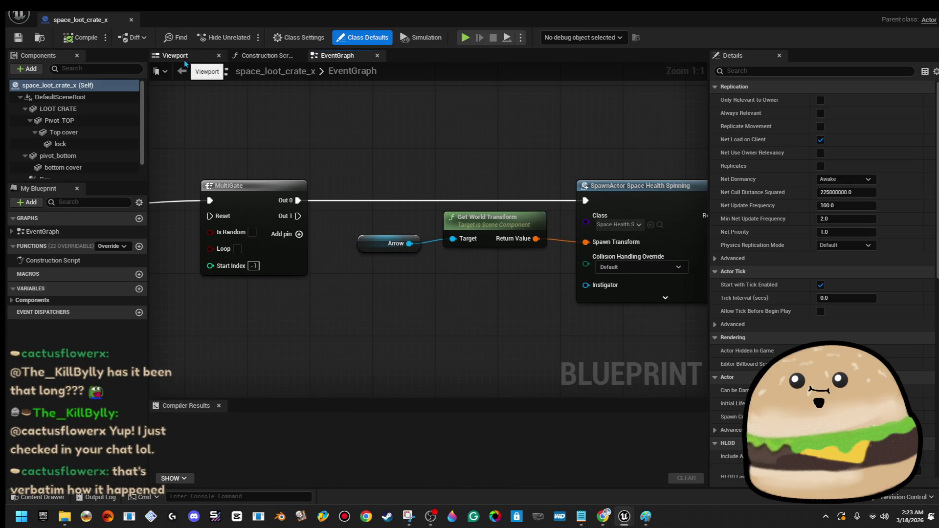
{"action": "scroll", "coordinate": [95, 137], "scroll_direction": "down", "scroll_amount": 1}
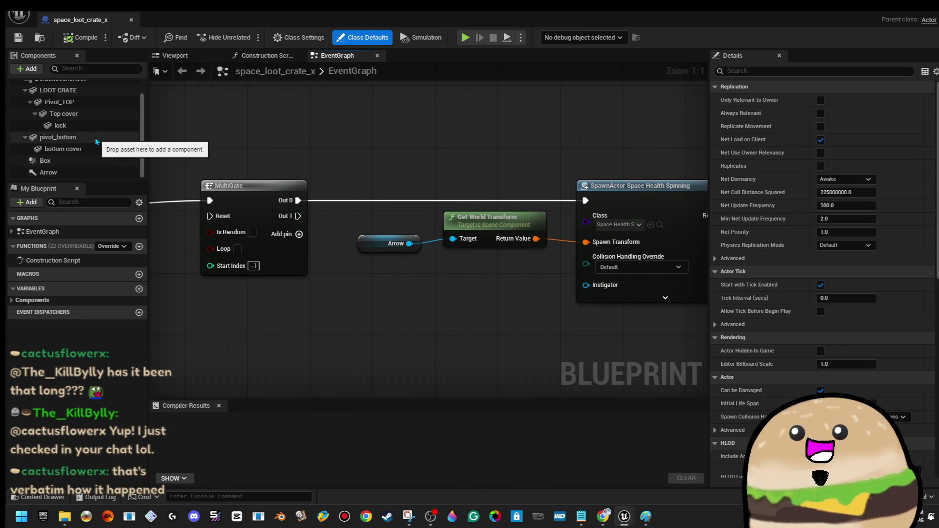
{"action": "left_click", "coordinate": [93, 172]}
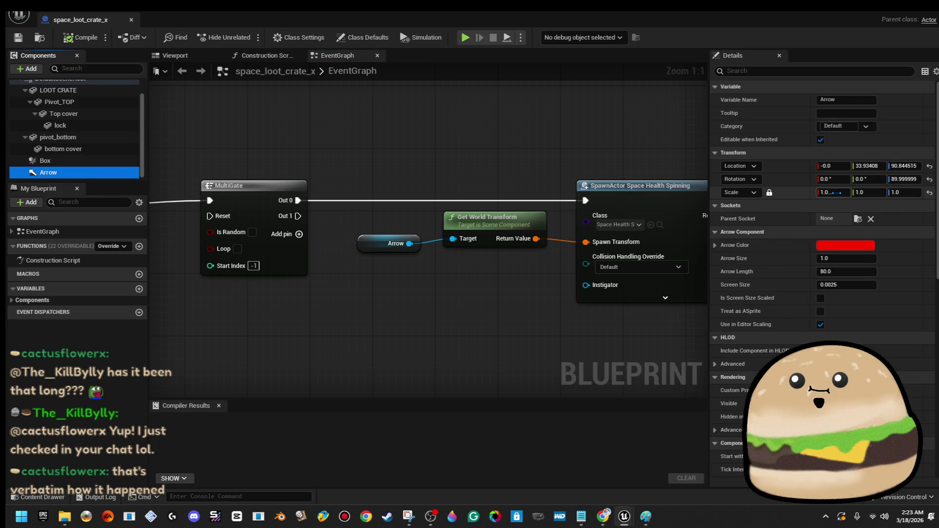
{"action": "type", "text": "0.5"}
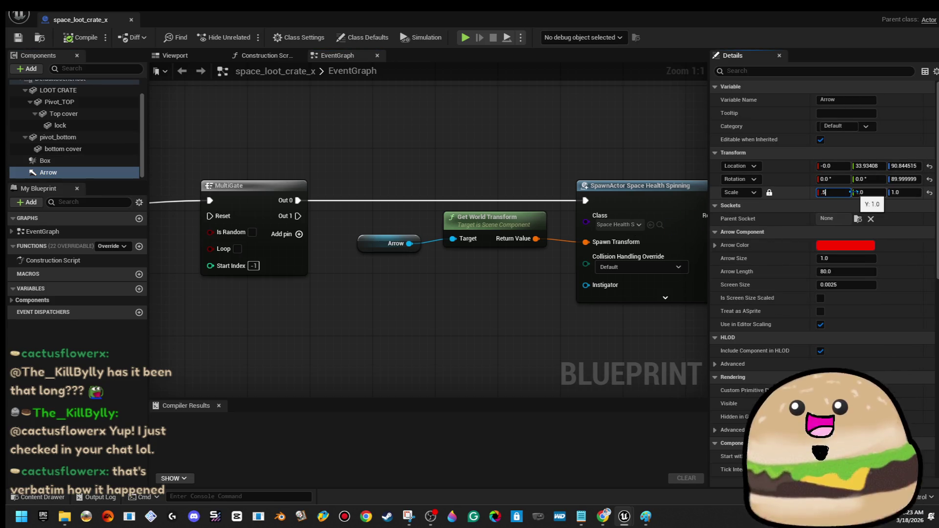
{"action": "key", "text": "Return"}
{"action": "left_click", "coordinate": [19, 38]}
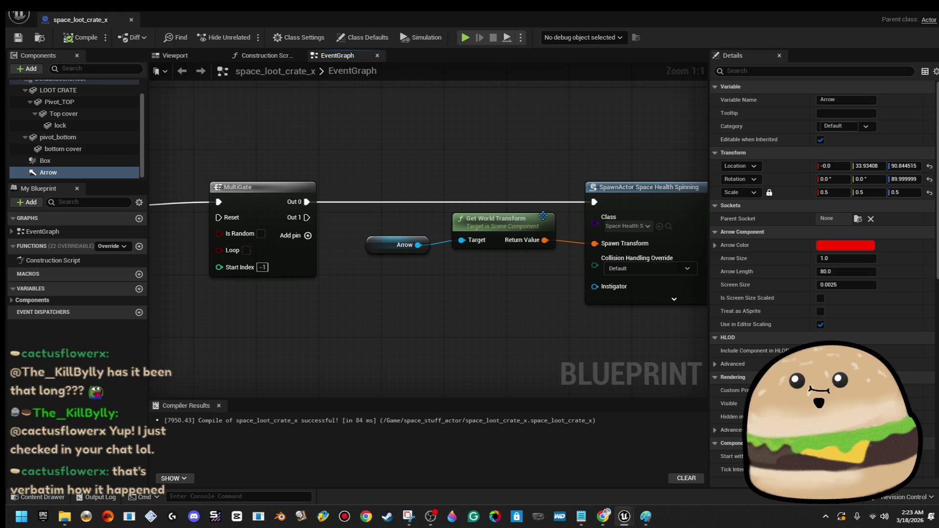
Preview the crate in the 3D Viewport, orbiting to view its left side
{"action": "left_click_drag", "start_coordinate": [503, 157], "coordinate": [480, 151]}
{"action": "left_click_drag", "start_coordinate": [196, 83], "coordinate": [747, 103]}
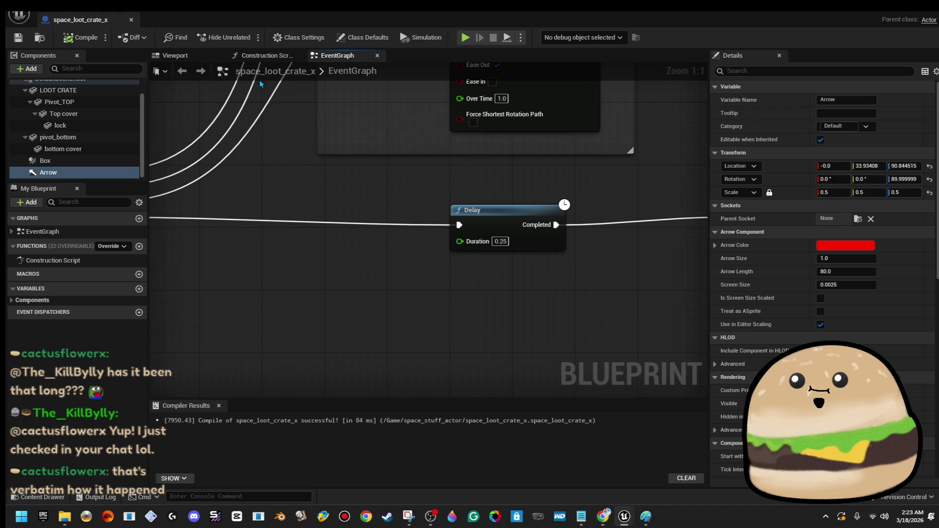
{"action": "left_click", "coordinate": [176, 55]}
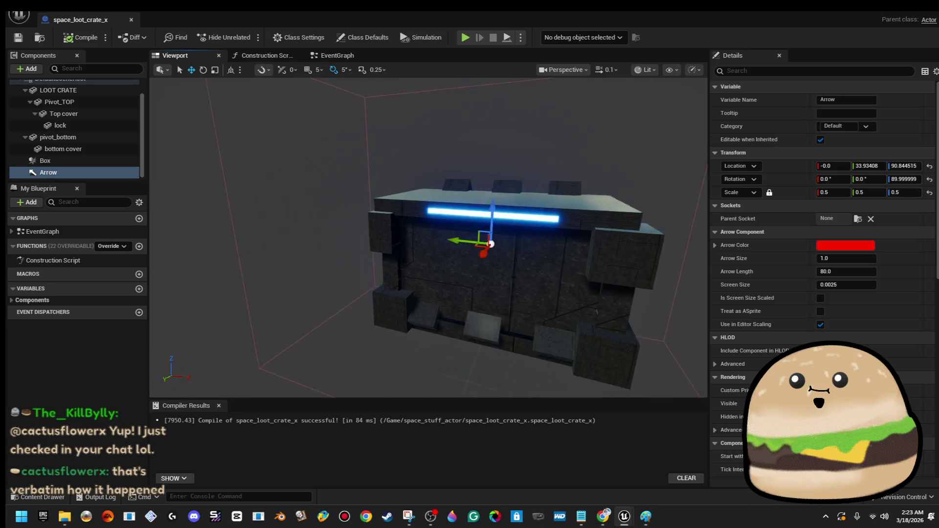
{"action": "left_click_drag", "start_coordinate": [347, 168], "coordinate": [348, 167]}
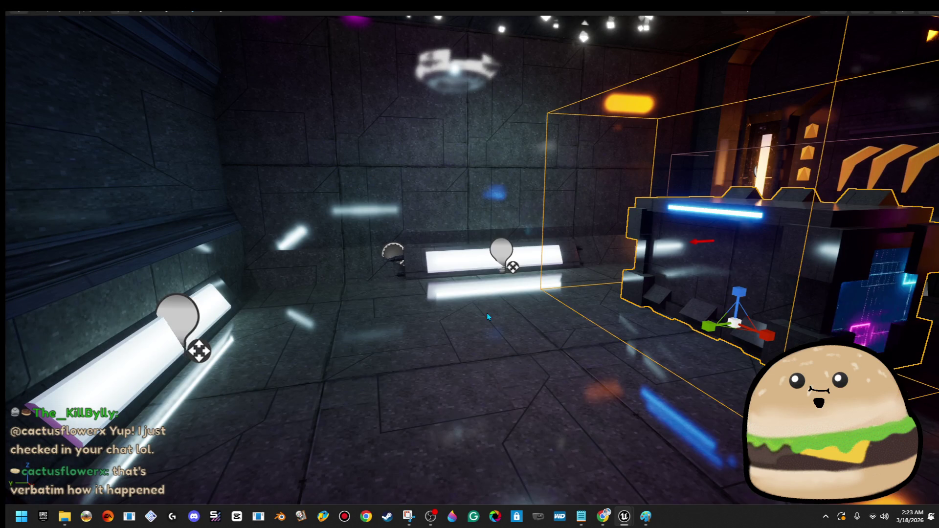
Play-test the spawned health kit, then raise the crate's Arrow scale to 0.7 and recompile
{"action": "right_click", "coordinate": [488, 180]}
{"action": "left_click", "coordinate": [581, 495]}
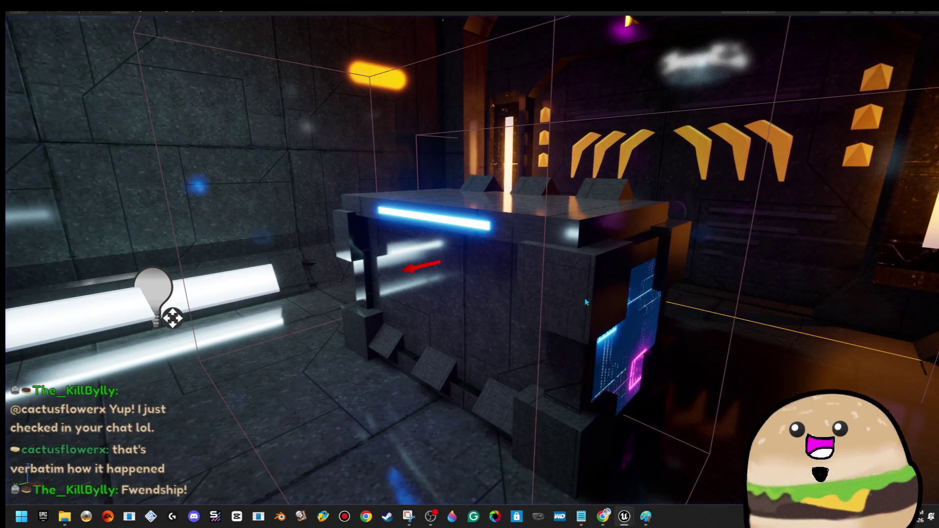
{"action": "right_click", "coordinate": [584, 298]}
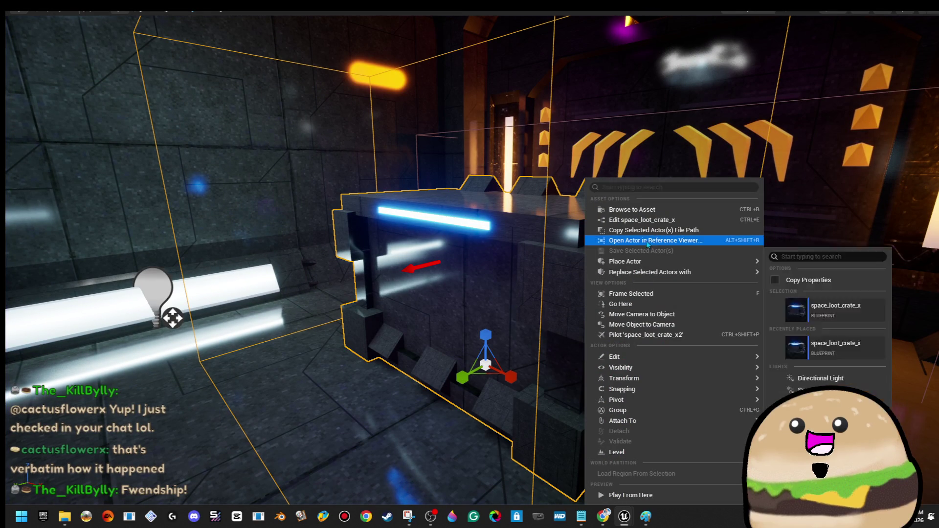
{"action": "left_click", "coordinate": [650, 221]}
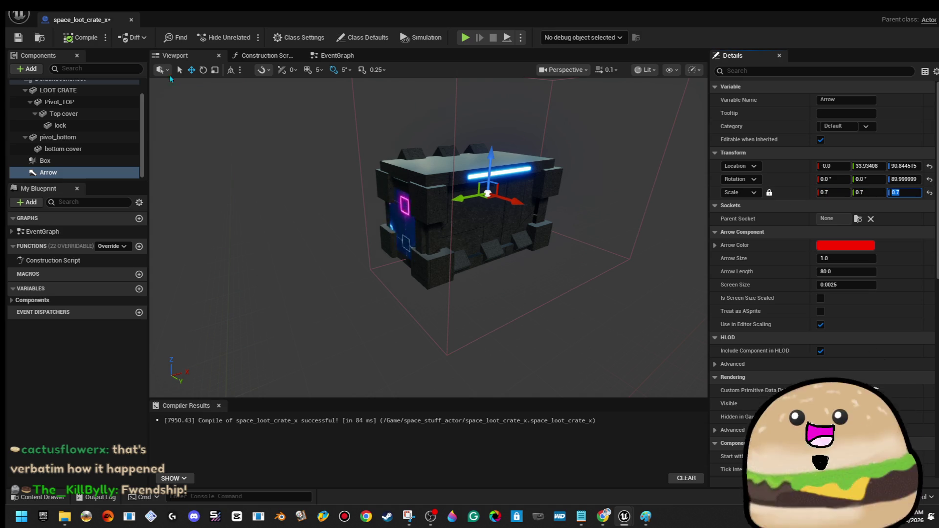
{"action": "left_click", "coordinate": [131, 20]}
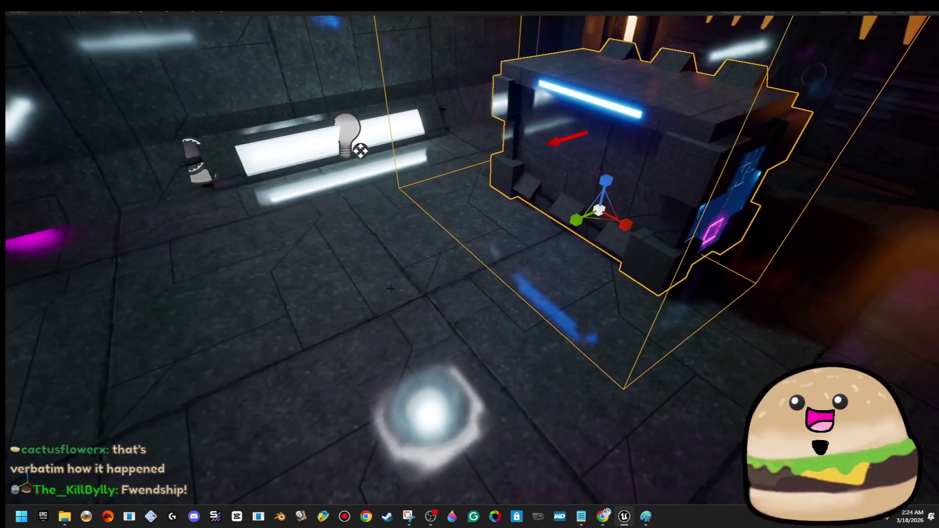
Play from the floor again and walk past the health kit down the corridor
{"action": "right_click", "coordinate": [357, 178]}
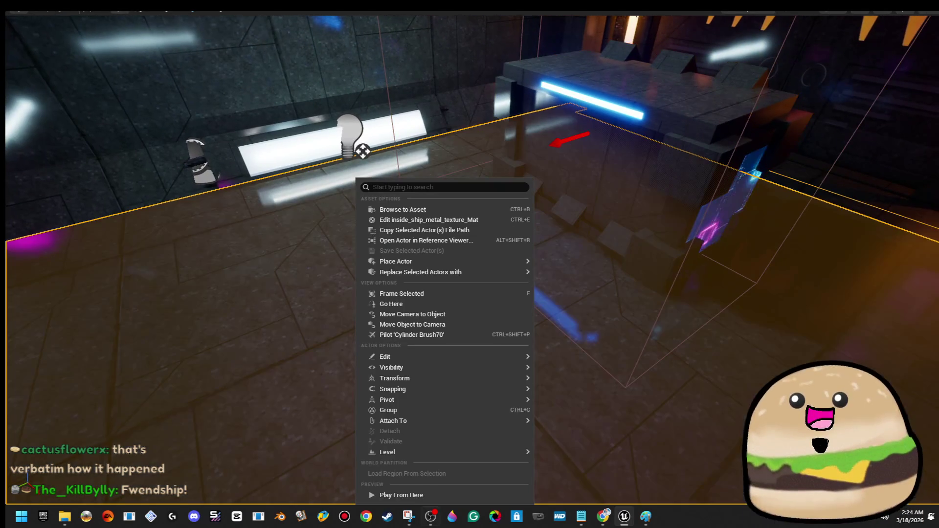
{"action": "left_click", "coordinate": [440, 495]}
{"action": "key", "text": "w"}
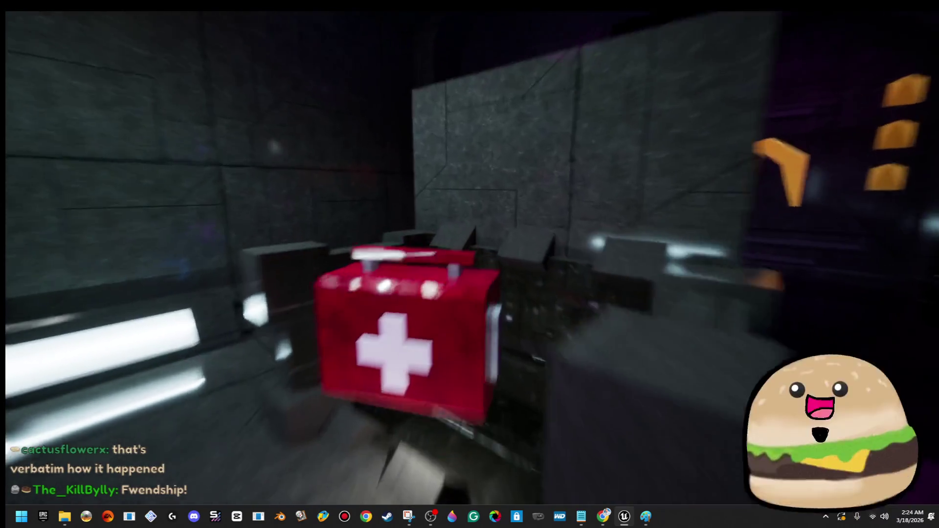
{"action": "key", "text": "w"}
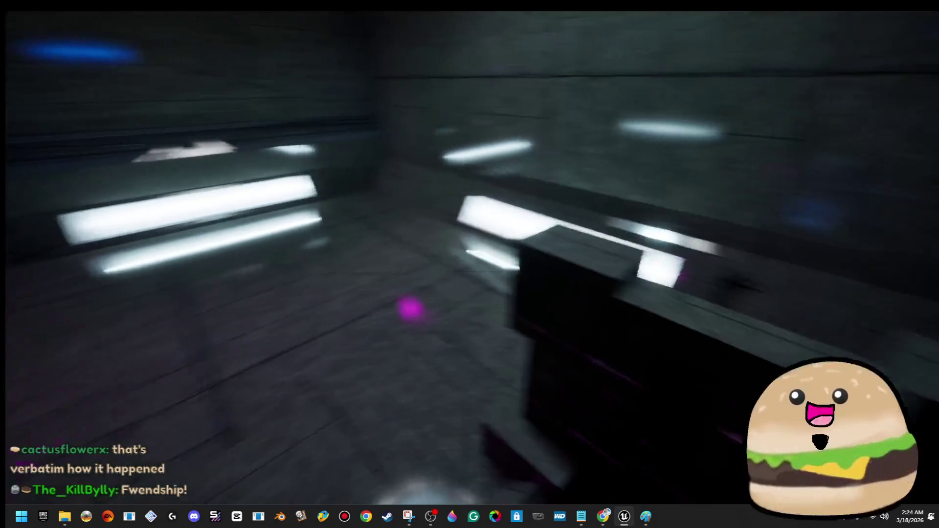
{"action": "key", "text": "w"}
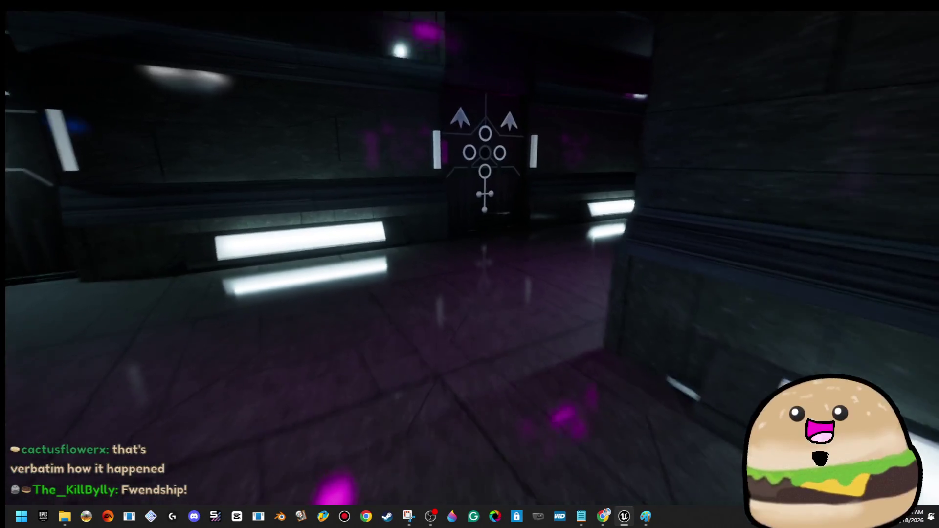
{"action": "key", "text": "w"}
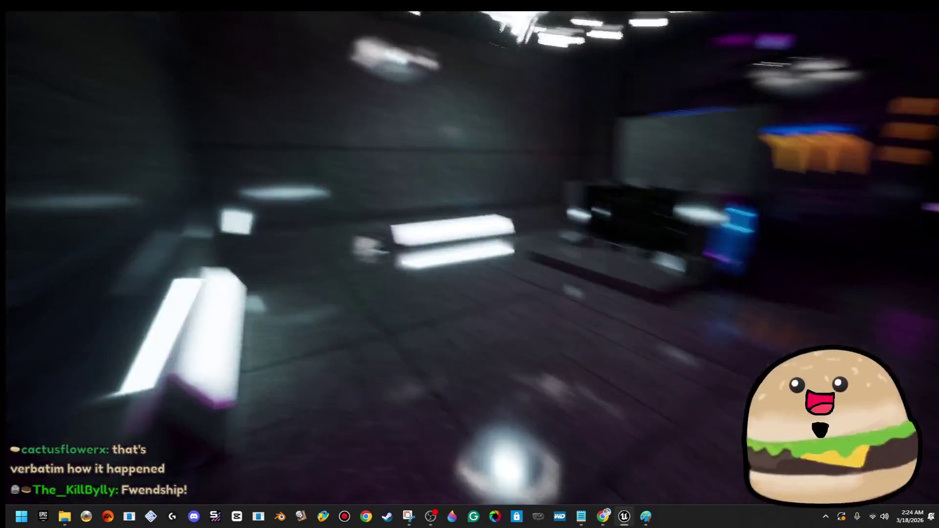
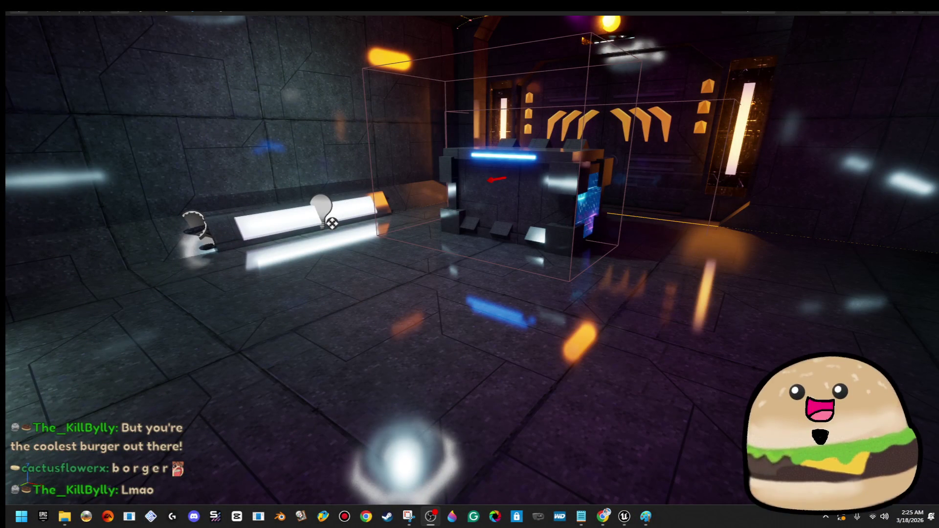
Play-test from the floor spot near the crate, walk around, stop with F11, and save level_SPACE
{"action": "right_click", "coordinate": [528, 344]}
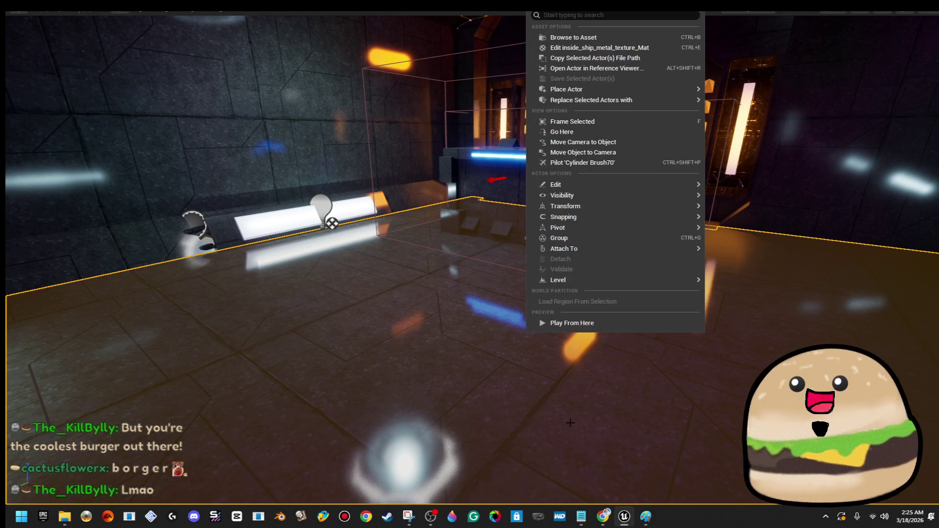
{"action": "left_click", "coordinate": [602, 320]}
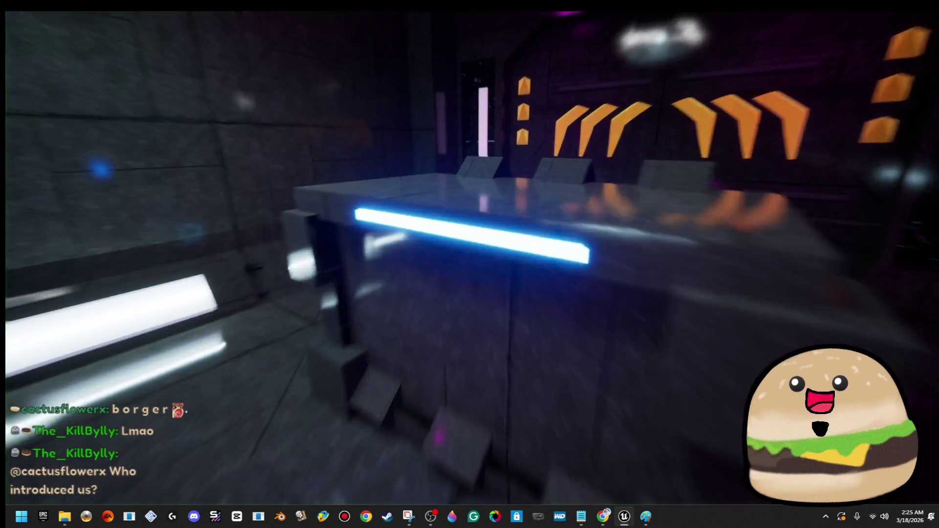
{"action": "key", "text": "s"}
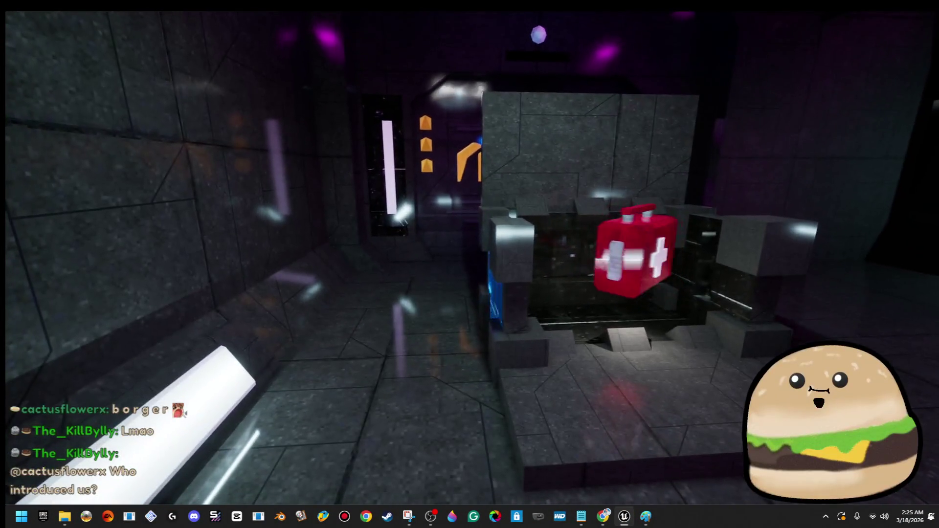
{"action": "mouse_move", "coordinate": [469, 264]}
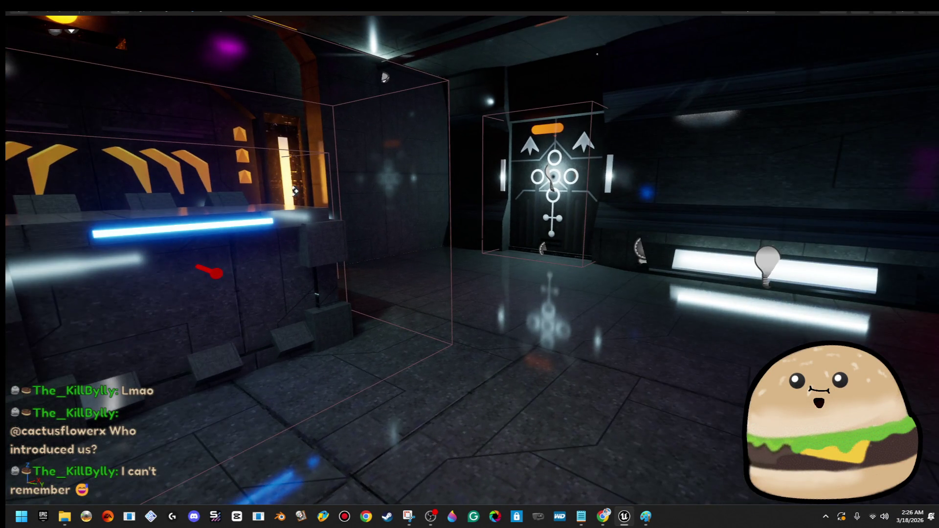
{"action": "key", "text": "F11"}
{"action": "left_click", "coordinate": [17, 39]}
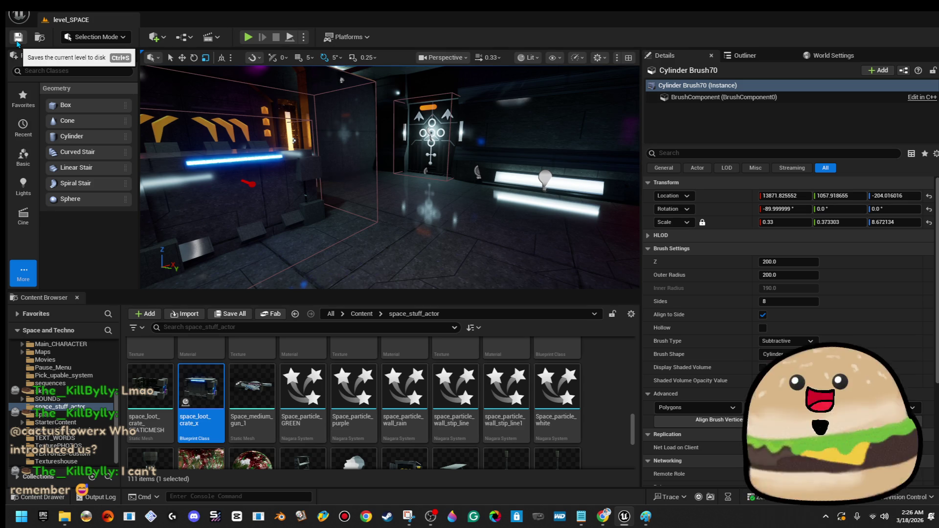
Frame the cylinder brush, then play-test the level from the floor and stop
{"action": "key", "text": "f"}
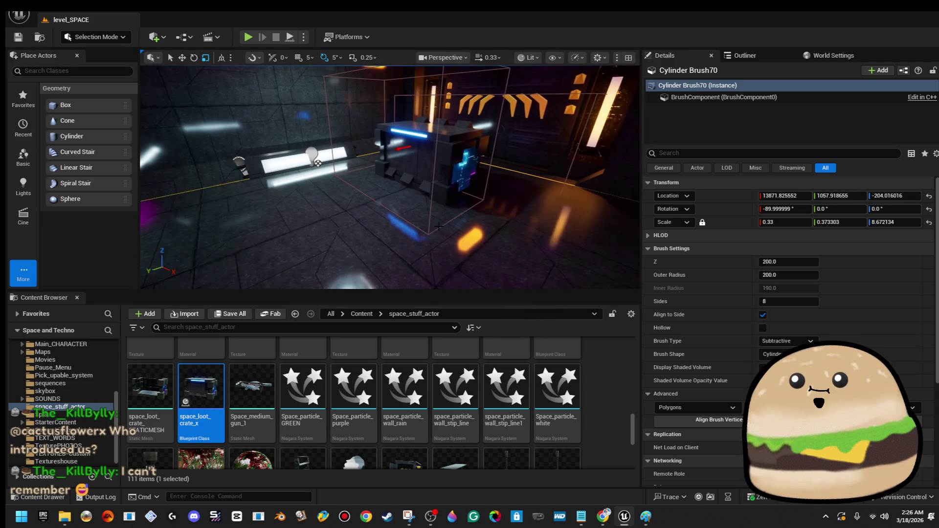
{"action": "right_click", "coordinate": [400, 176]}
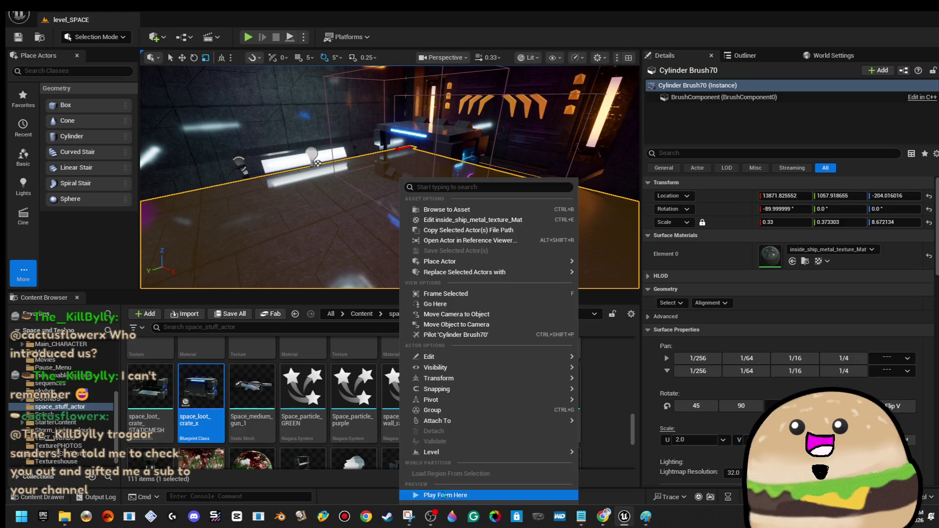
{"action": "left_click", "coordinate": [430, 491]}
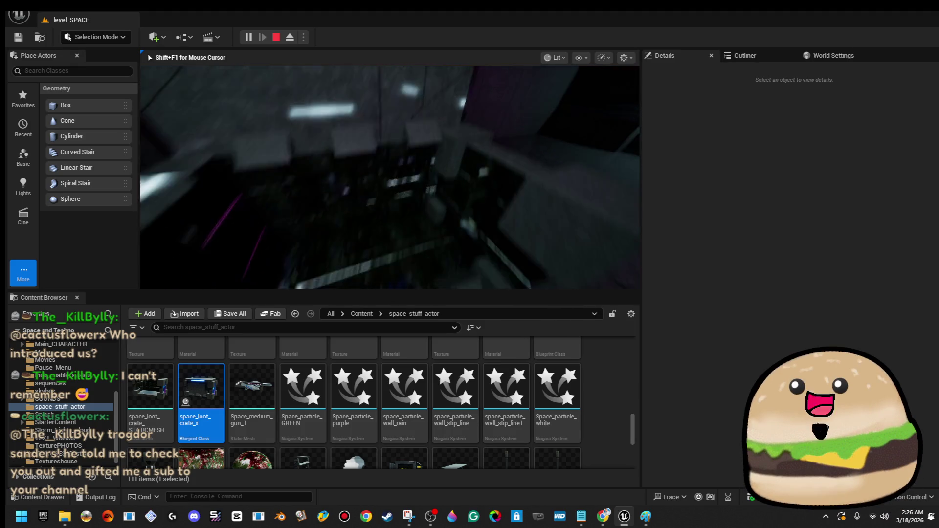
{"action": "key", "text": "Escape"}
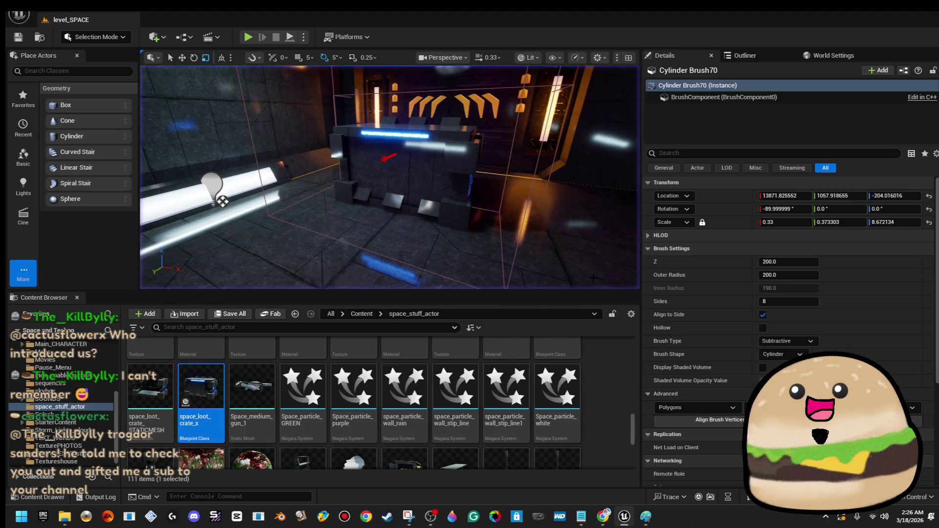
Open the space_loot_crate_x Blueprint's Event Graph from the crate's context menu
{"action": "right_click", "coordinate": [401, 165]}
{"action": "left_click", "coordinate": [483, 217]}
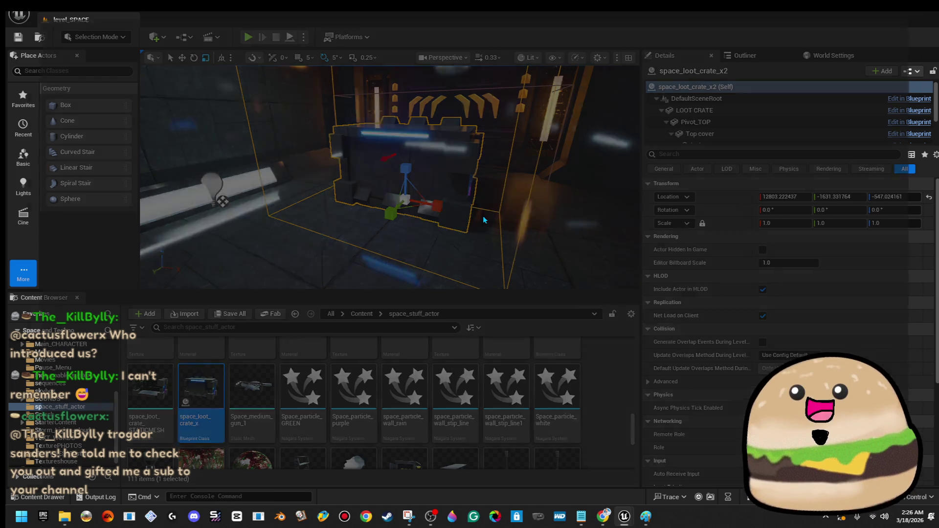
{"action": "scroll", "coordinate": [416, 211], "scroll_direction": "down", "scroll_amount": 7}
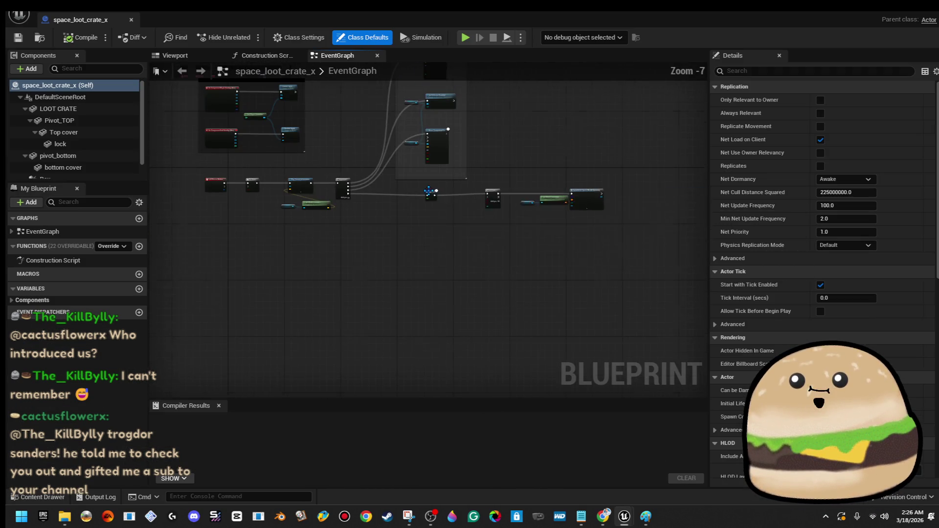
{"action": "scroll", "coordinate": [462, 220], "scroll_direction": "up", "scroll_amount": 5}
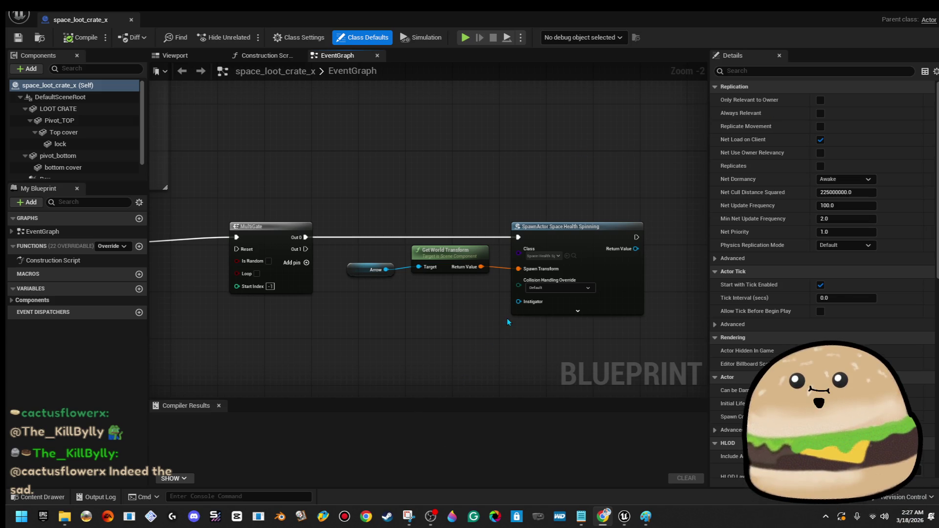
{"action": "left_click", "coordinate": [576, 311]}
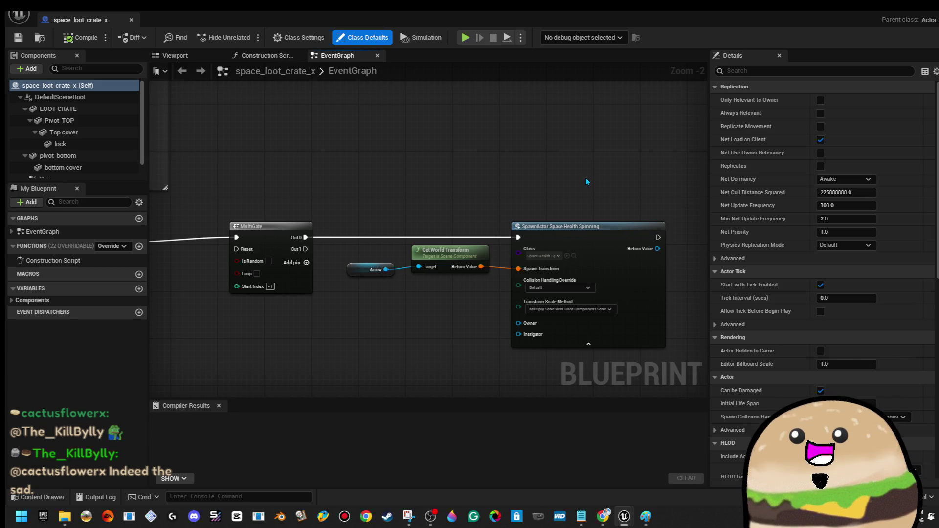
Straighten the Delay, MultiGate and SpawnActor nodes into one aligned row
{"action": "left_click_drag", "start_coordinate": [484, 166], "coordinate": [572, 166]}
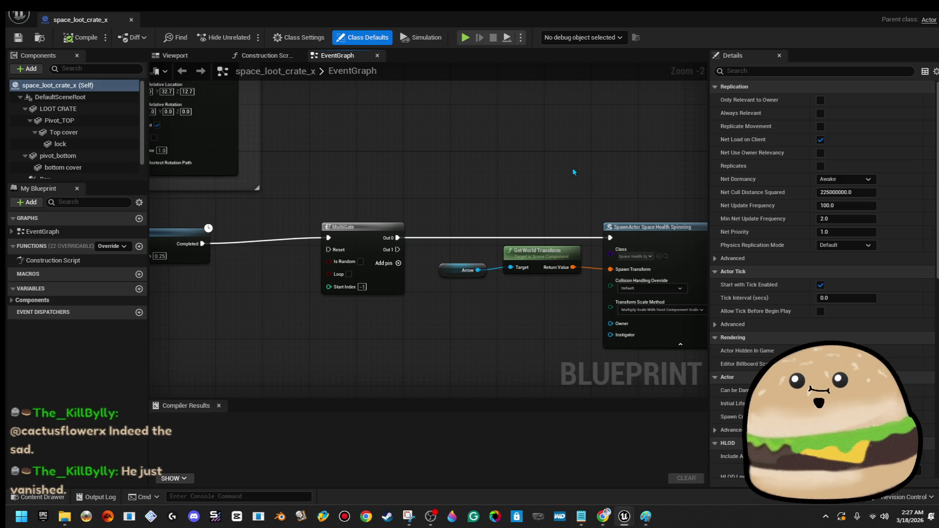
{"action": "scroll", "coordinate": [453, 155], "scroll_direction": "down", "scroll_amount": 2}
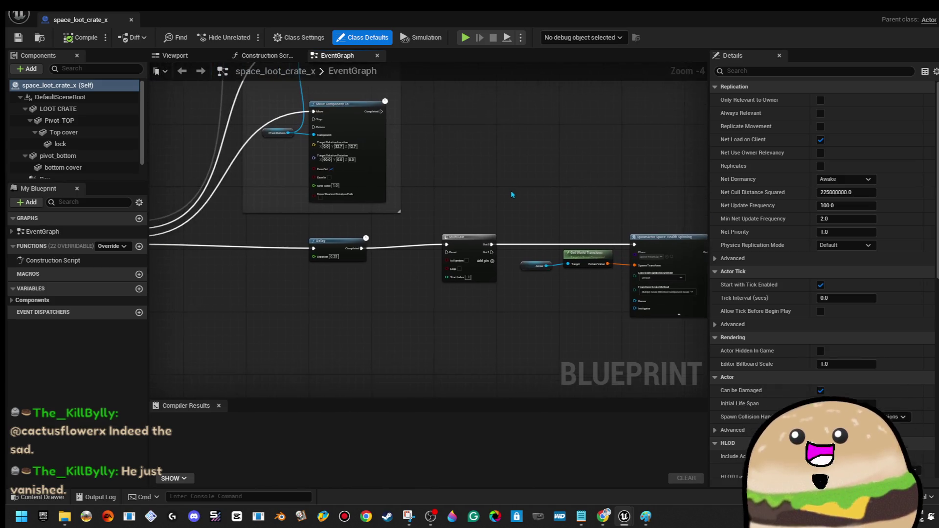
{"action": "scroll", "coordinate": [511, 191], "scroll_direction": "down", "scroll_amount": 2}
{"action": "scroll", "coordinate": [371, 207], "scroll_direction": "up", "scroll_amount": 1}
{"action": "mouse_move", "coordinate": [447, 222]}
{"action": "left_mouse_down"}
{"action": "mouse_move", "coordinate": [508, 259]}
{"action": "mouse_move", "coordinate": [635, 266]}
{"action": "left_mouse_up"}
{"action": "left_click", "coordinate": [387, 235], "text": "shift"}
{"action": "key", "text": "q"}
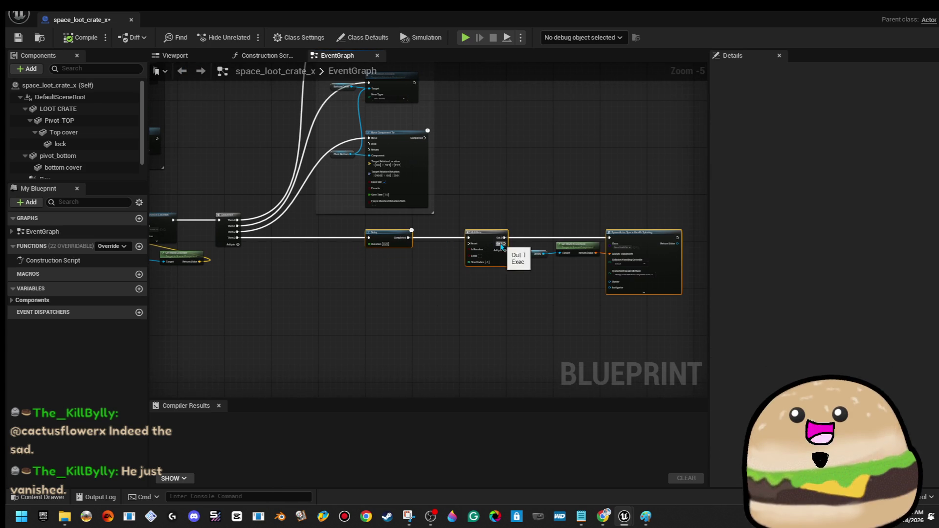
{"action": "left_click", "coordinate": [508, 169]}
Move the Bottom Cover getter and collision node down, straighten their wires, then compile and save
{"action": "left_click_drag", "start_coordinate": [462, 160], "coordinate": [481, 254]}
{"action": "left_click_drag", "start_coordinate": [344, 195], "coordinate": [388, 217]}
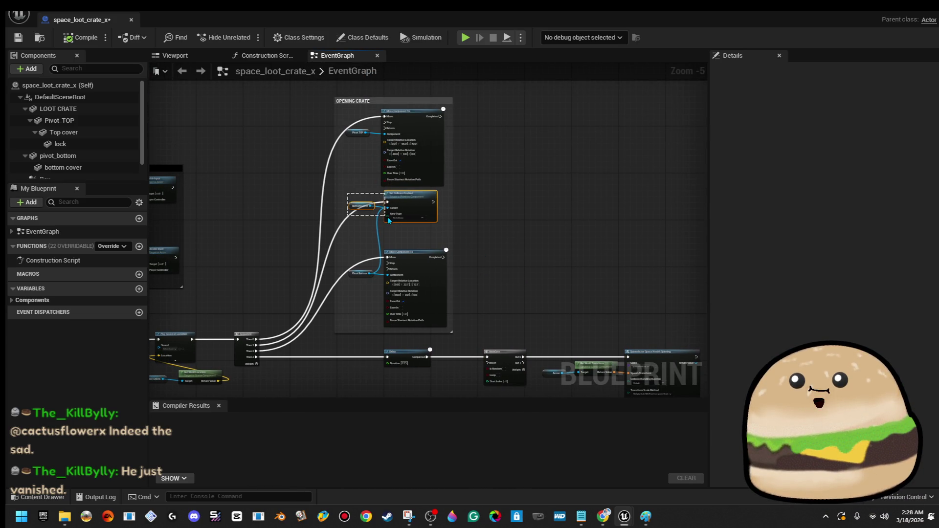
{"action": "key", "text": "q"}
{"action": "left_click", "coordinate": [489, 203]}
{"action": "left_click", "coordinate": [80, 37]}
{"action": "left_click", "coordinate": [20, 37]}
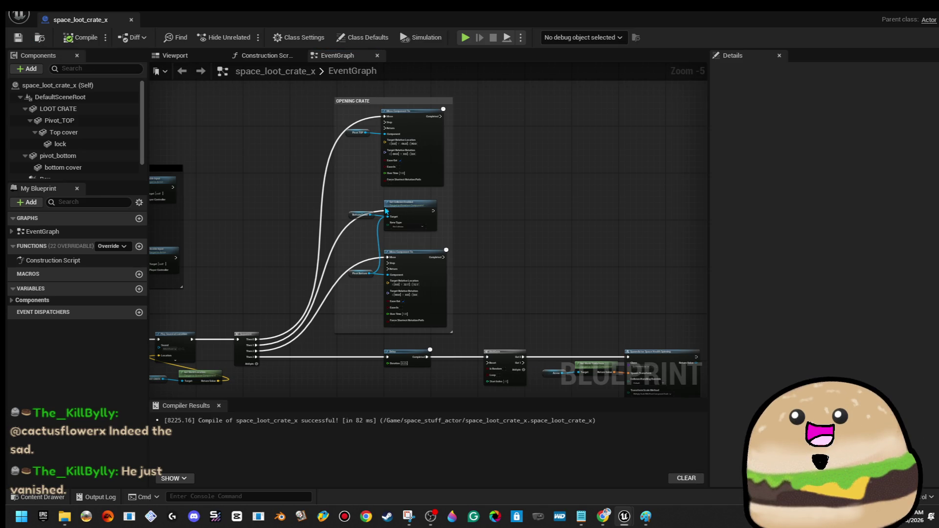
Shift Get World Location left beside the Do Once chain, recompile, save and close the Blueprint
{"action": "scroll", "coordinate": [464, 291], "scroll_direction": "down", "scroll_amount": 3}
{"action": "scroll", "coordinate": [426, 298], "scroll_direction": "up", "scroll_amount": 6}
{"action": "mouse_move", "coordinate": [315, 297]}
{"action": "left_mouse_down"}
{"action": "mouse_move", "coordinate": [387, 176]}
{"action": "mouse_move", "coordinate": [340, 160]}
{"action": "left_mouse_up"}
{"action": "mouse_move", "coordinate": [345, 277]}
{"action": "left_mouse_down"}
{"action": "mouse_move", "coordinate": [278, 266]}
{"action": "mouse_move", "coordinate": [282, 277]}
{"action": "mouse_move", "coordinate": [304, 278]}
{"action": "mouse_move", "coordinate": [279, 327]}
{"action": "left_mouse_up"}
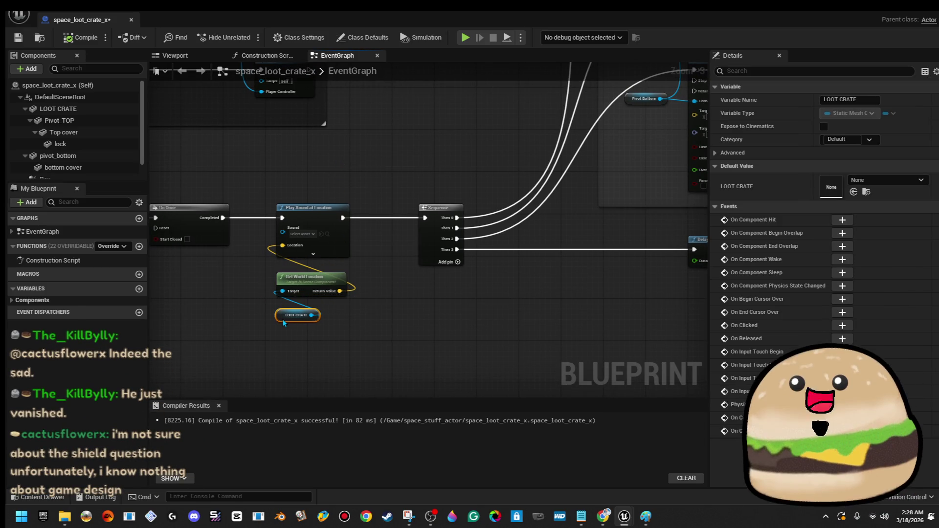
{"action": "left_click", "coordinate": [83, 39]}
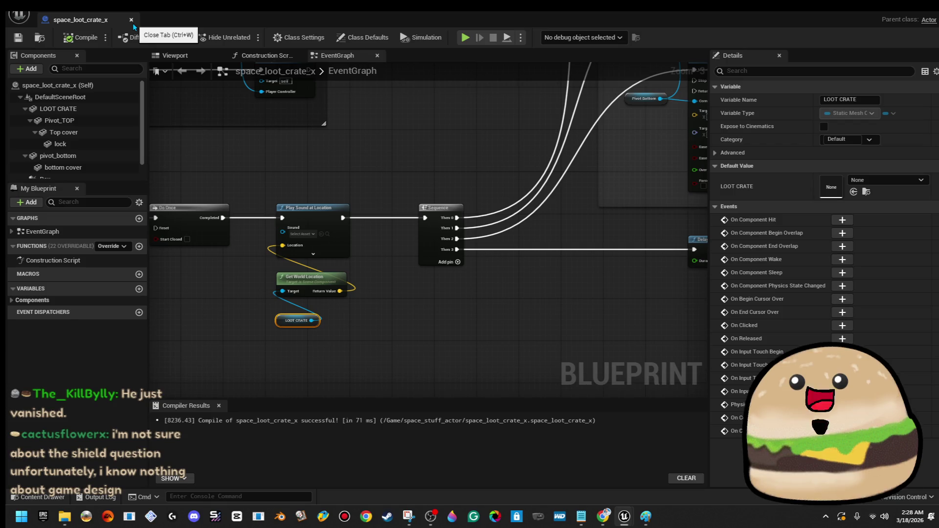
{"action": "left_click", "coordinate": [133, 23]}
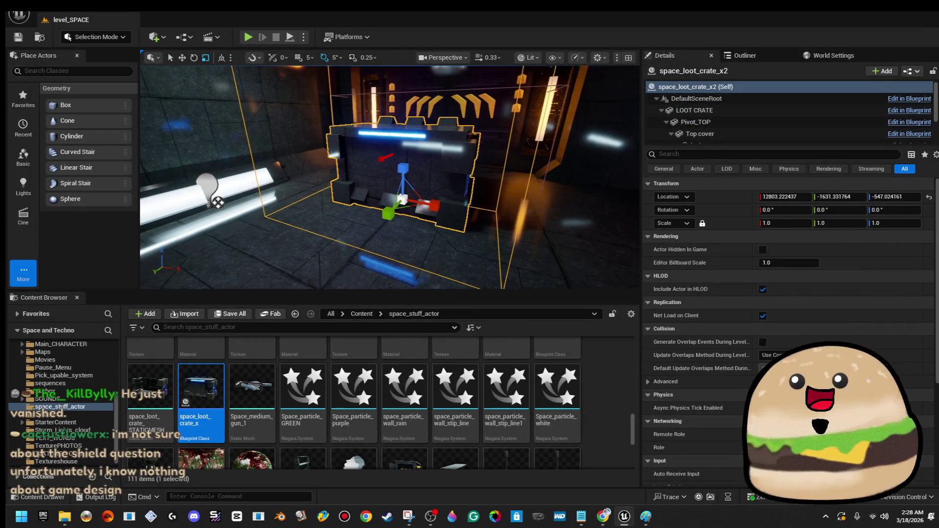
Play from the floor, walk past the medkit to the crate machine, then reopen the crate's Blueprint
{"action": "right_click", "coordinate": [457, 178]}
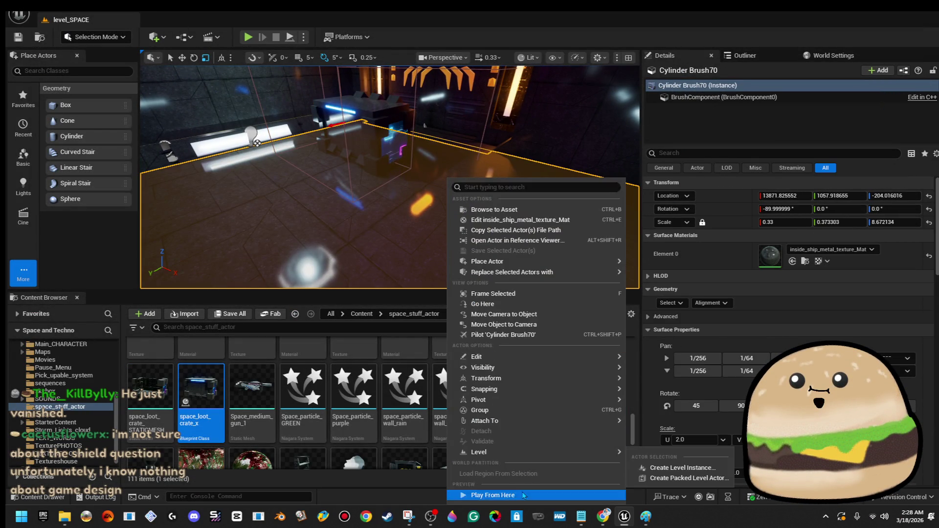
{"action": "left_click", "coordinate": [538, 495]}
{"action": "key", "text": "w"}
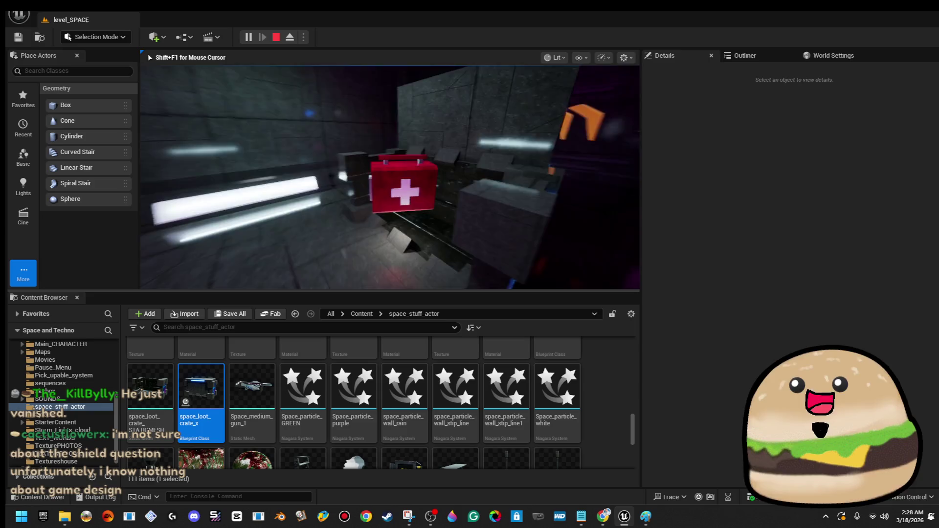
{"action": "key", "text": "w"}
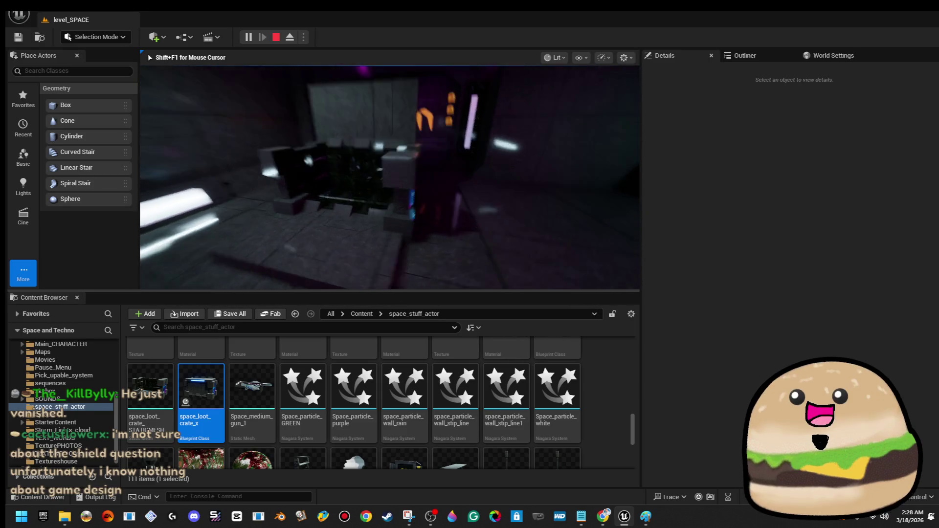
{"action": "key", "text": "w"}
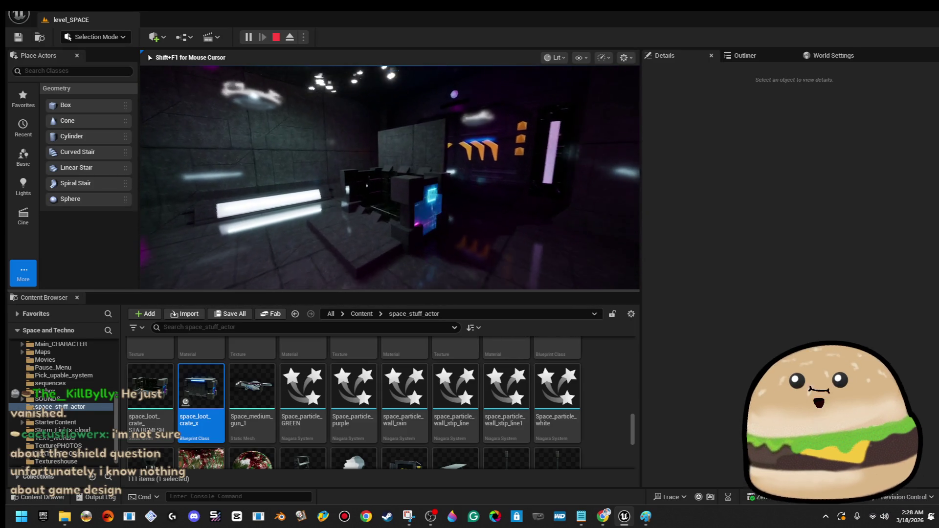
{"action": "key", "text": "Escape"}
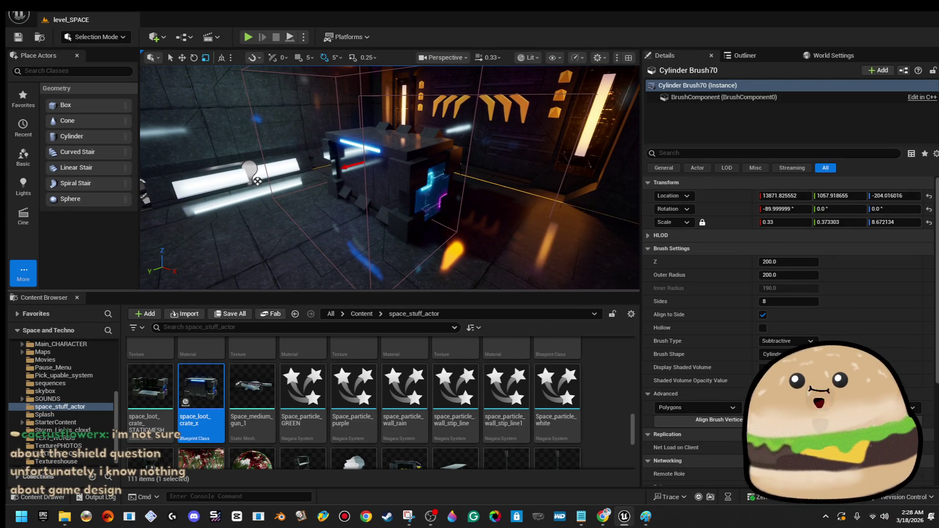
{"action": "right_click", "coordinate": [445, 185]}
{"action": "left_click", "coordinate": [517, 205]}
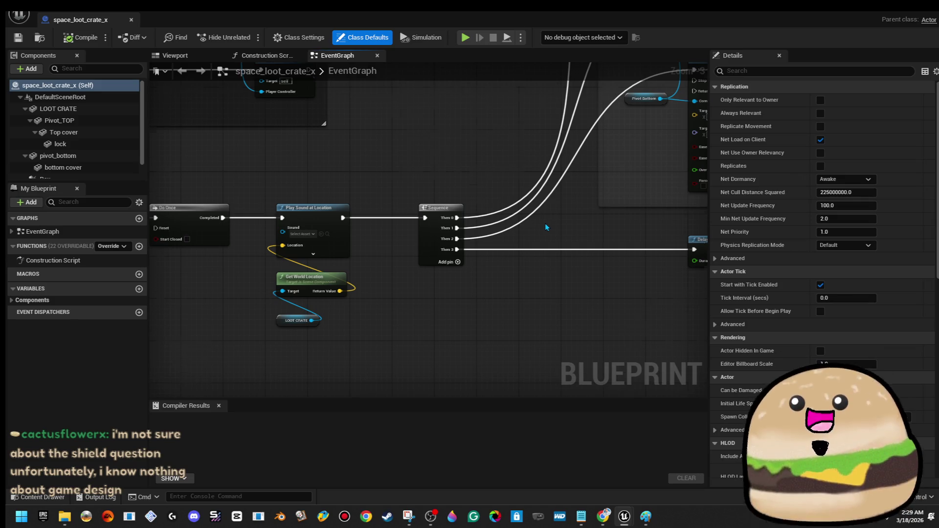
{"action": "scroll", "coordinate": [544, 223], "scroll_direction": "down", "scroll_amount": 4}
{"action": "scroll", "coordinate": [392, 252], "scroll_direction": "up", "scroll_amount": 4}
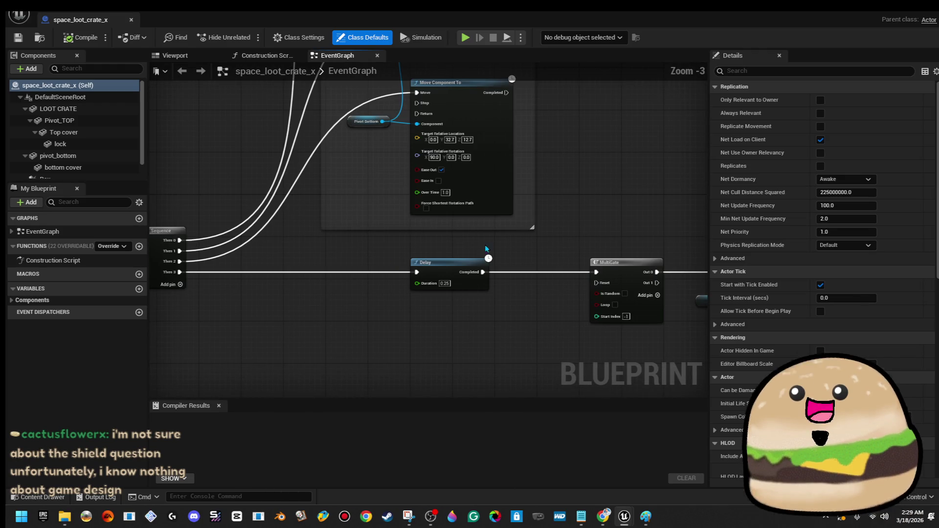
{"action": "scroll", "coordinate": [491, 228], "scroll_direction": "down", "scroll_amount": 4}
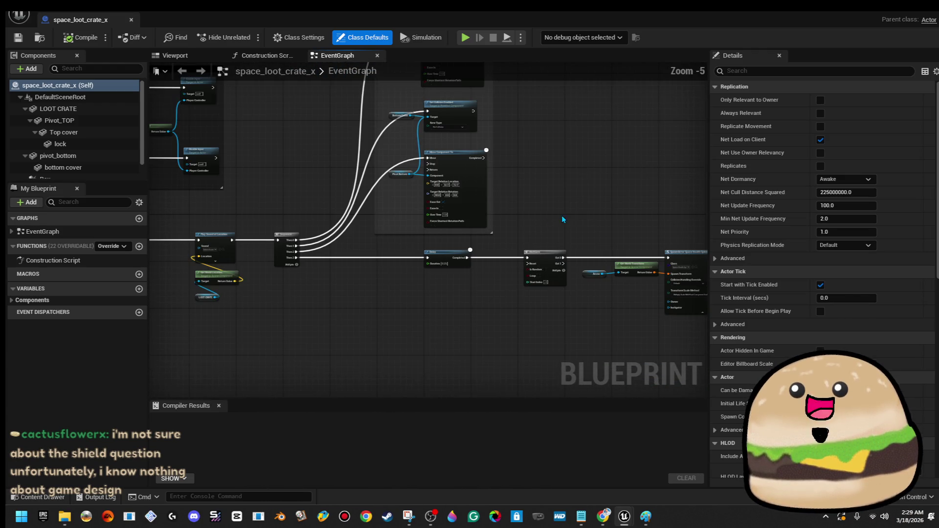
{"action": "scroll", "coordinate": [561, 216], "scroll_direction": "up", "scroll_amount": 2}
{"action": "scroll", "coordinate": [359, 278], "scroll_direction": "up", "scroll_amount": 5}
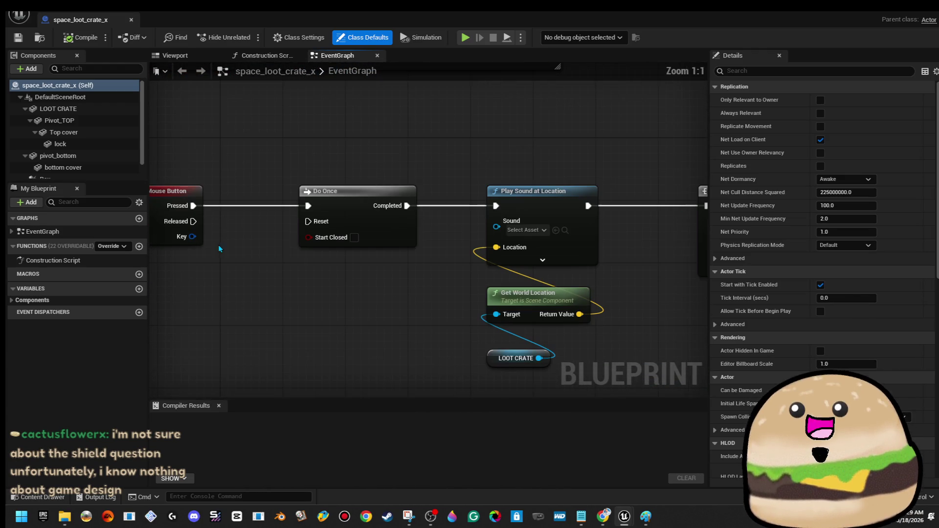
{"action": "left_click", "coordinate": [277, 244]}
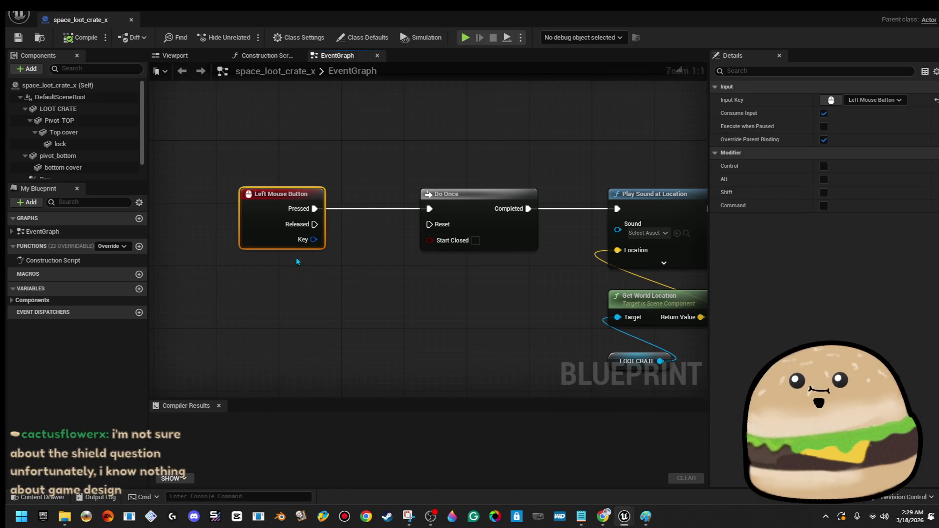
{"action": "left_click_drag", "start_coordinate": [199, 282], "coordinate": [555, 285]}
{"action": "left_click_drag", "start_coordinate": [494, 279], "coordinate": [582, 295]}
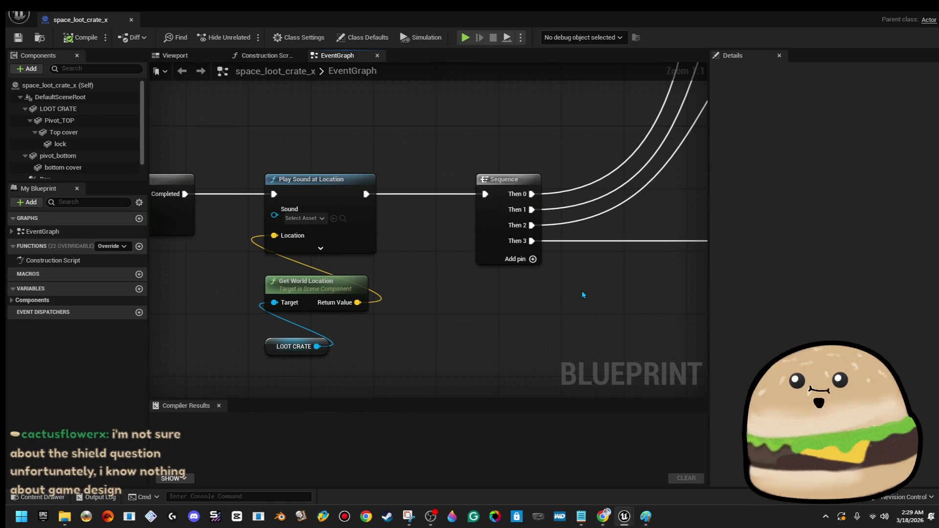
{"action": "scroll", "coordinate": [584, 254], "scroll_direction": "down", "scroll_amount": 5}
{"action": "mouse_move", "coordinate": [584, 255]}
{"action": "left_mouse_down"}
{"action": "mouse_move", "coordinate": [436, 300]}
{"action": "mouse_move", "coordinate": [540, 303]}
{"action": "left_mouse_up"}
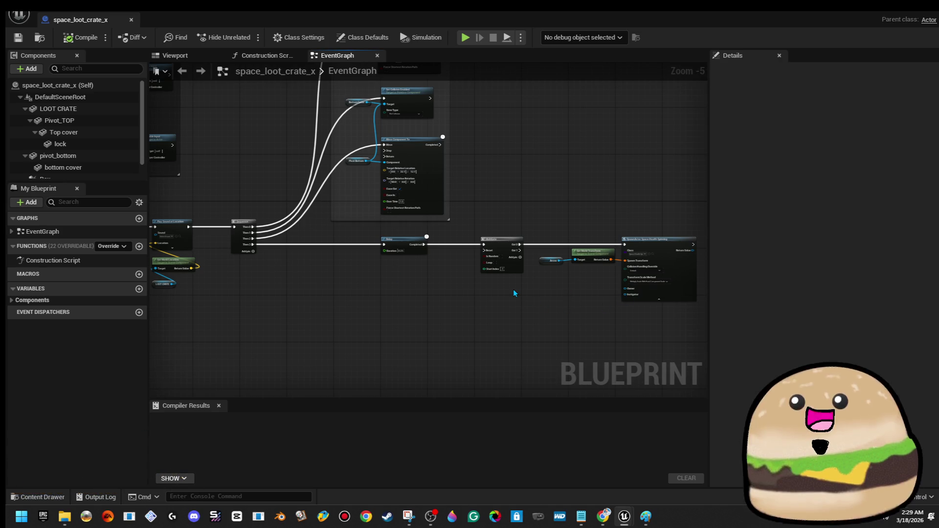
{"action": "scroll", "coordinate": [524, 282], "scroll_direction": "up", "scroll_amount": 3}
{"action": "left_click_drag", "start_coordinate": [531, 285], "coordinate": [218, 274]}
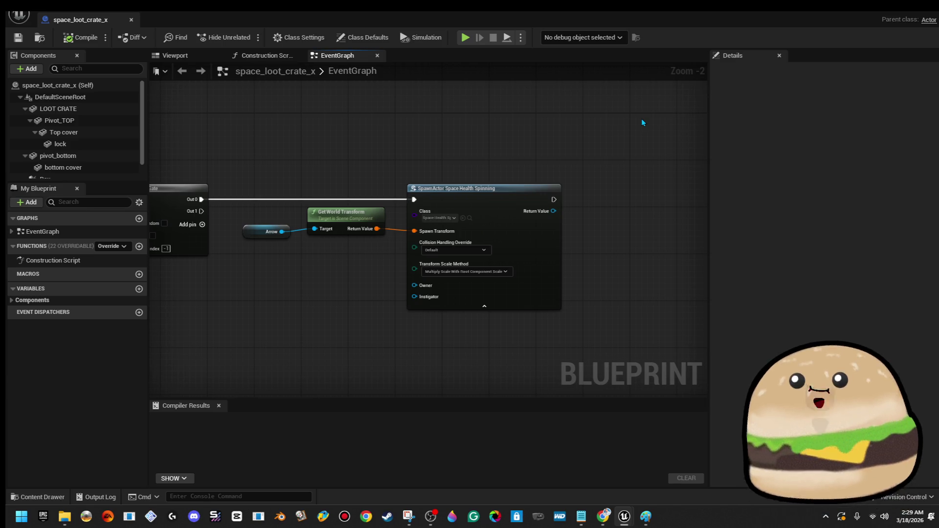
{"action": "left_click_drag", "start_coordinate": [258, 256], "coordinate": [341, 241]}
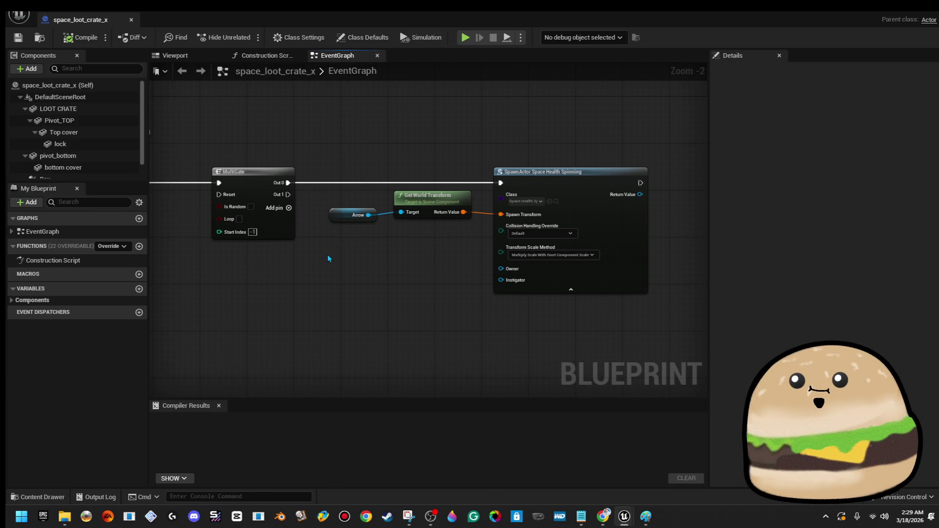
{"action": "scroll", "coordinate": [309, 272], "scroll_direction": "down", "scroll_amount": 4}
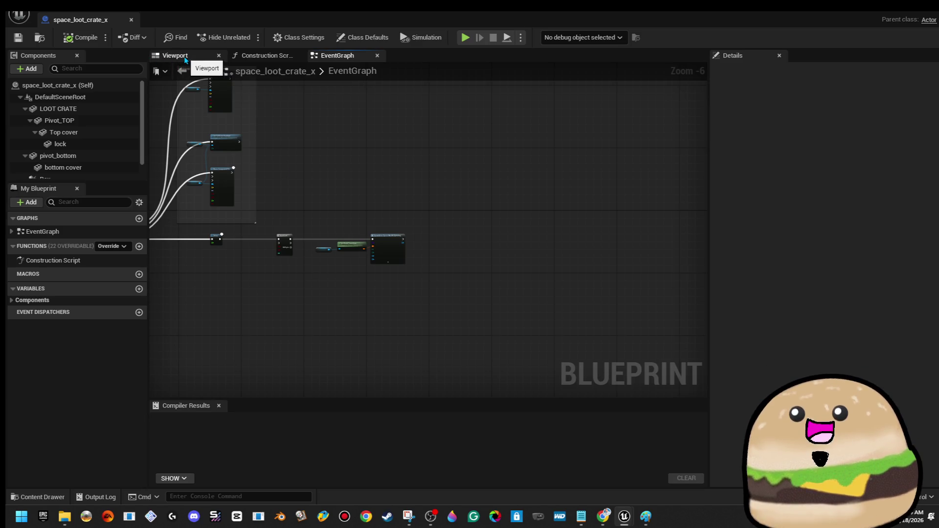
Show the crate's Viewport preview and frame the selected Arrow component
{"action": "left_click", "coordinate": [185, 60]}
{"action": "scroll", "coordinate": [428, 235], "scroll_direction": "up", "scroll_amount": 5}
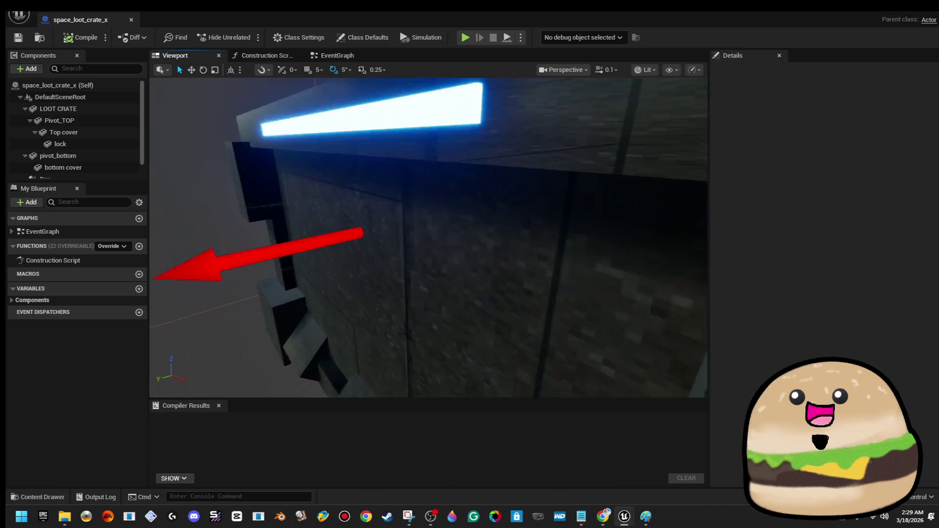
{"action": "scroll", "coordinate": [428, 235], "scroll_direction": "up", "scroll_amount": 5}
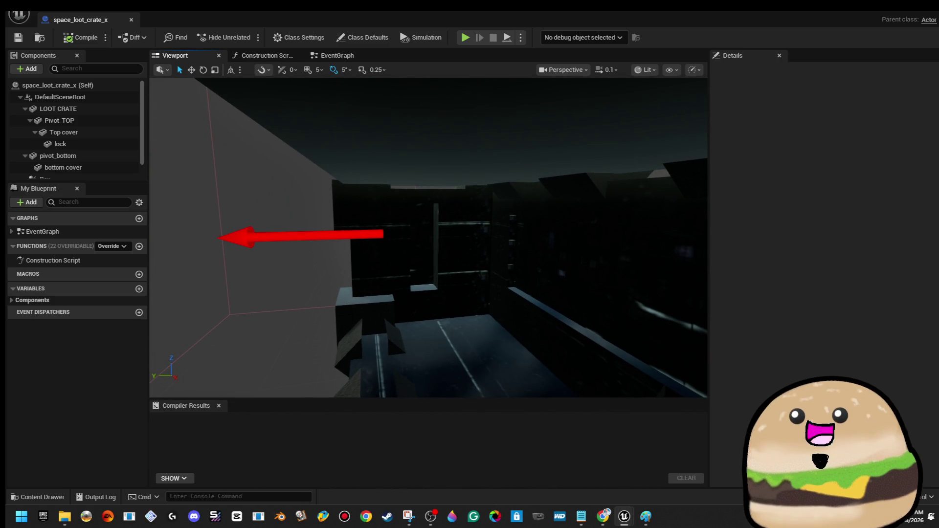
{"action": "left_click", "coordinate": [339, 231]}
{"action": "key", "text": "f"}
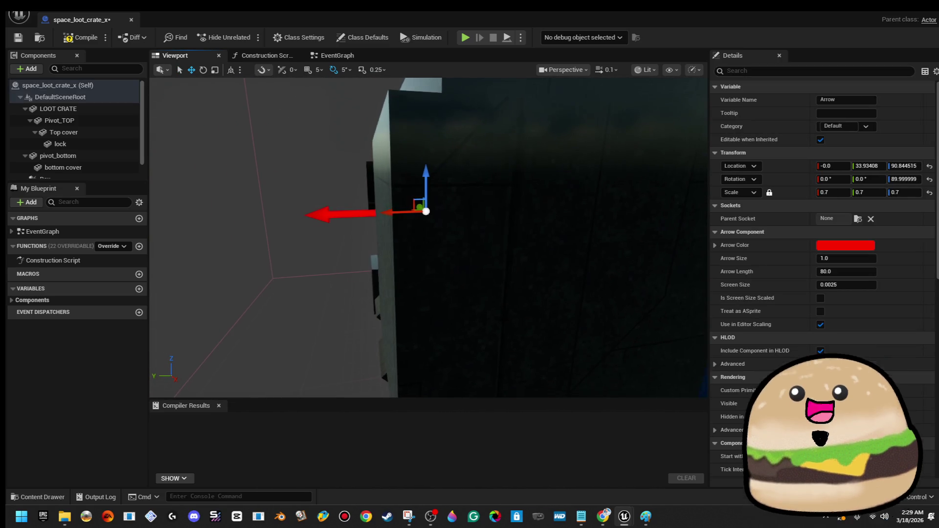
Snip a screenshot of the Arrow's Transform values with the Snipping Tool
{"action": "key", "text": "super"}
{"action": "type", "text": "snipping Tool"}
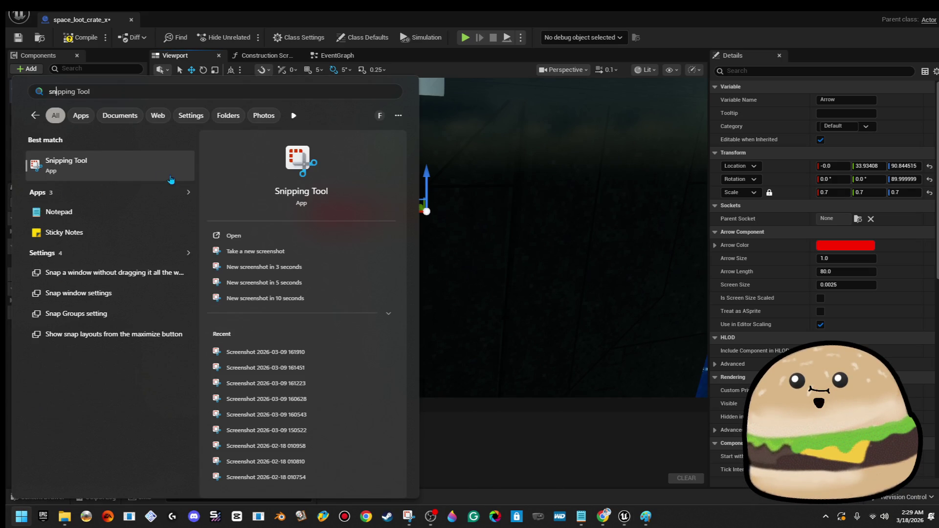
{"action": "left_click", "coordinate": [157, 174]}
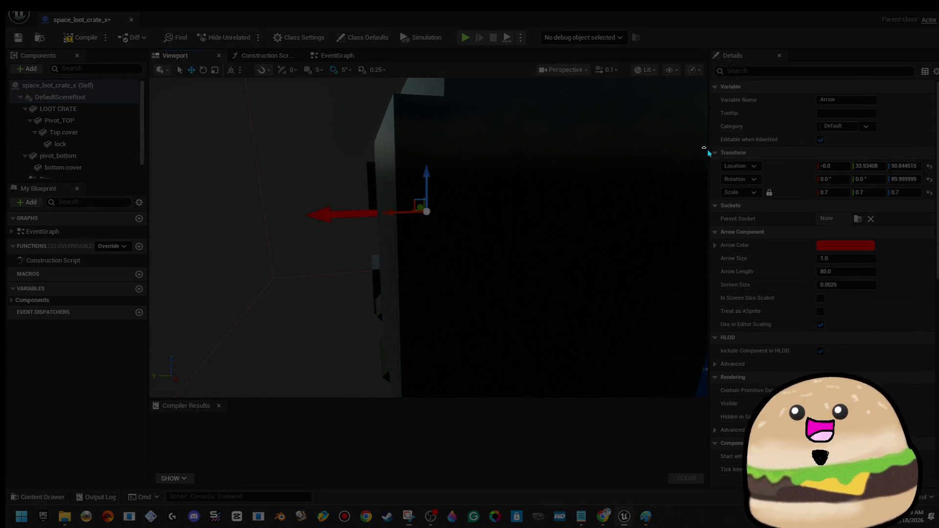
{"action": "mouse_move", "coordinate": [702, 147]}
{"action": "left_mouse_down"}
{"action": "mouse_move", "coordinate": [937, 240]}
{"action": "mouse_move", "coordinate": [937, 204]}
{"action": "left_mouse_up"}
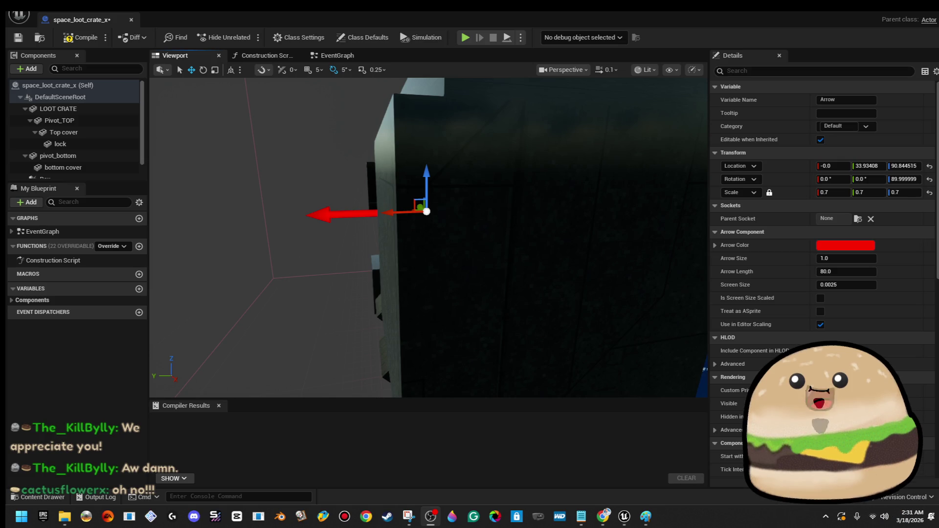
Select the Box volume, scaled to about 1.78 on Y, and switch to the move gizmo
{"action": "left_click_drag", "start_coordinate": [430, 235], "coordinate": [398, 215]}
{"action": "mouse_move", "coordinate": [442, 176]}
{"action": "left_mouse_down"}
{"action": "mouse_move", "coordinate": [328, 232]}
{"action": "mouse_move", "coordinate": [329, 218]}
{"action": "mouse_move", "coordinate": [242, 201]}
{"action": "left_mouse_up"}
{"action": "left_click", "coordinate": [426, 176]}
{"action": "key", "text": "w"}
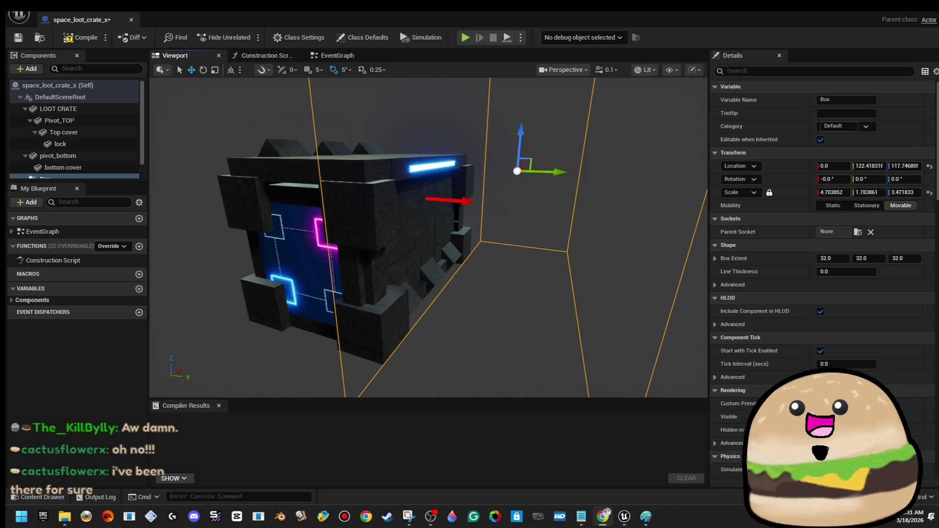
Check the Windows notifications and calendar, then close the panel
{"action": "left_click", "coordinate": [907, 517]}
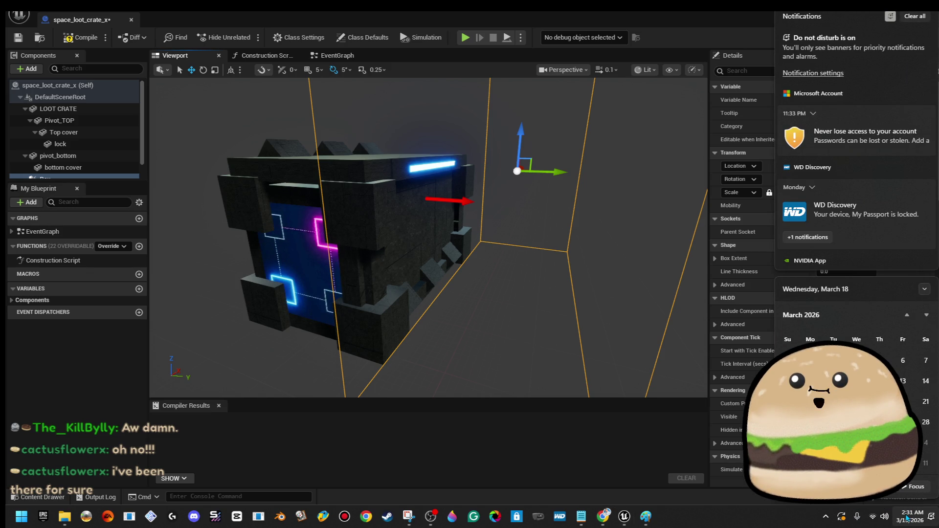
{"action": "scroll", "coordinate": [856, 391], "scroll_direction": "up", "scroll_amount": 1}
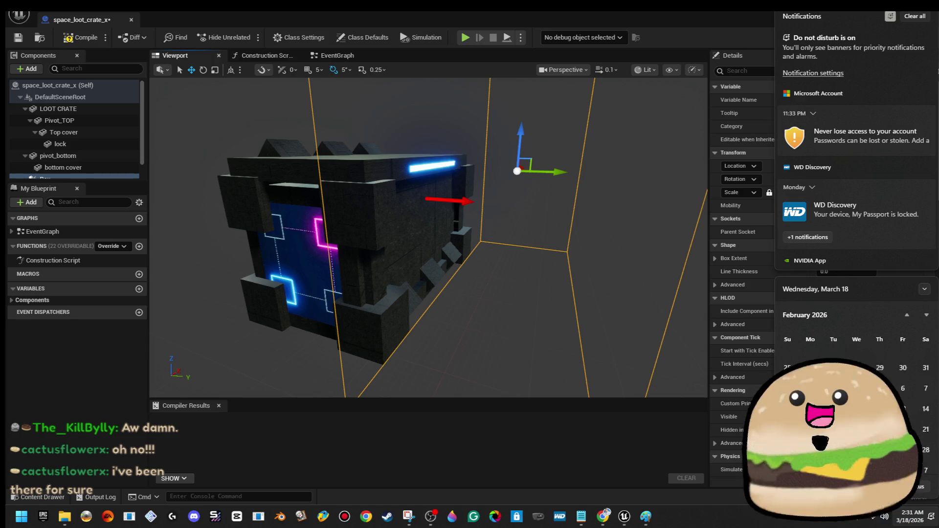
{"action": "scroll", "coordinate": [856, 392], "scroll_direction": "up", "scroll_amount": 1}
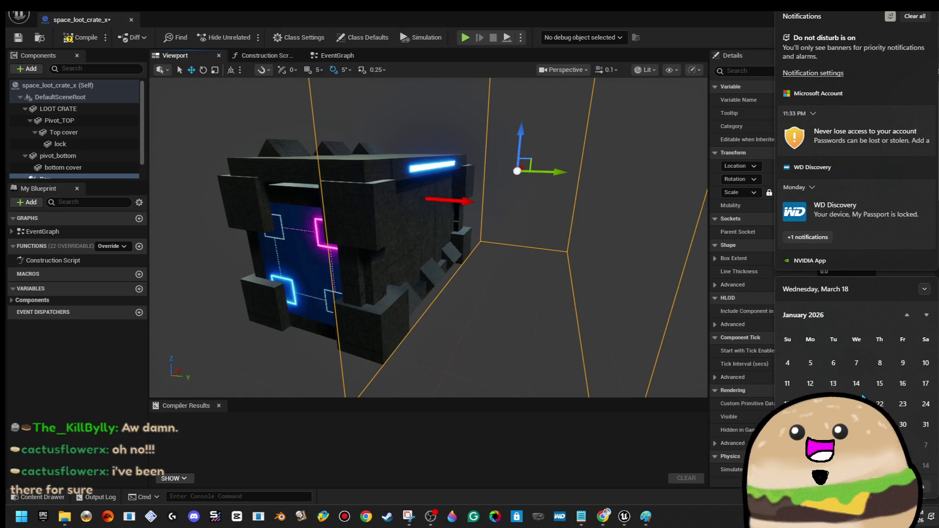
{"action": "left_click", "coordinate": [515, 257]}
{"action": "mouse_move", "coordinate": [515, 257]}
{"action": "left_mouse_down"}
{"action": "mouse_move", "coordinate": [469, 234]}
{"action": "mouse_move", "coordinate": [406, 230]}
{"action": "mouse_move", "coordinate": [513, 247]}
{"action": "mouse_move", "coordinate": [523, 239]}
{"action": "left_mouse_up"}
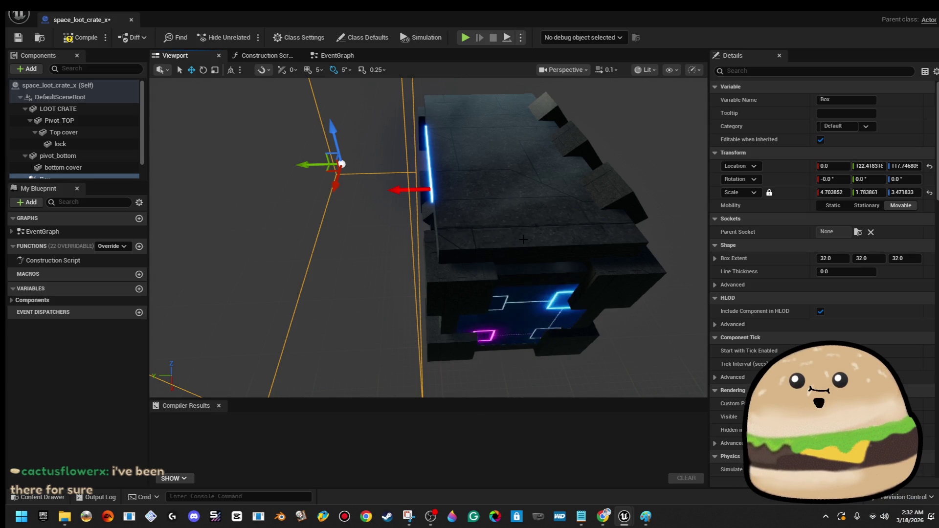
Orbit around the crate and focus on the Box volume at roughly 0, 122.4, 117.7
{"action": "left_click_drag", "start_coordinate": [427, 238], "coordinate": [398, 205]}
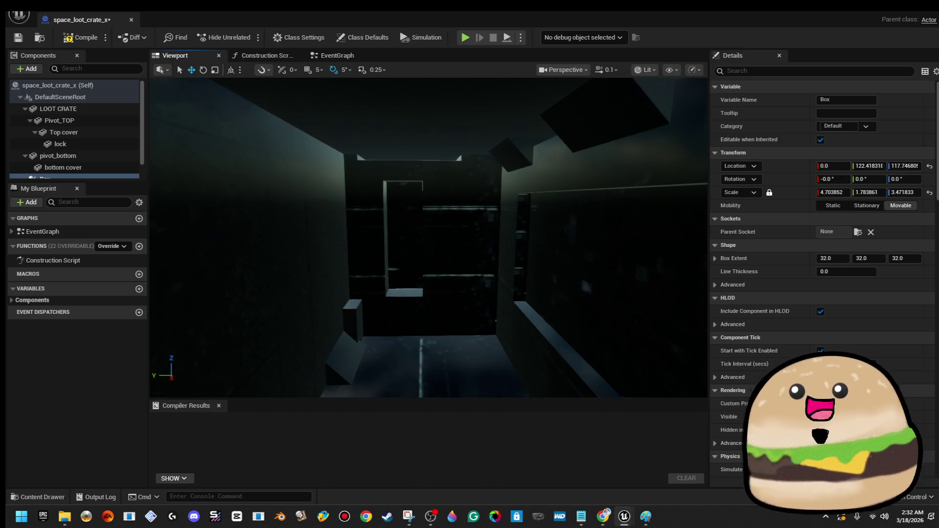
{"action": "key", "text": "f"}
{"action": "scroll", "coordinate": [77, 129], "scroll_direction": "down", "scroll_amount": 1}
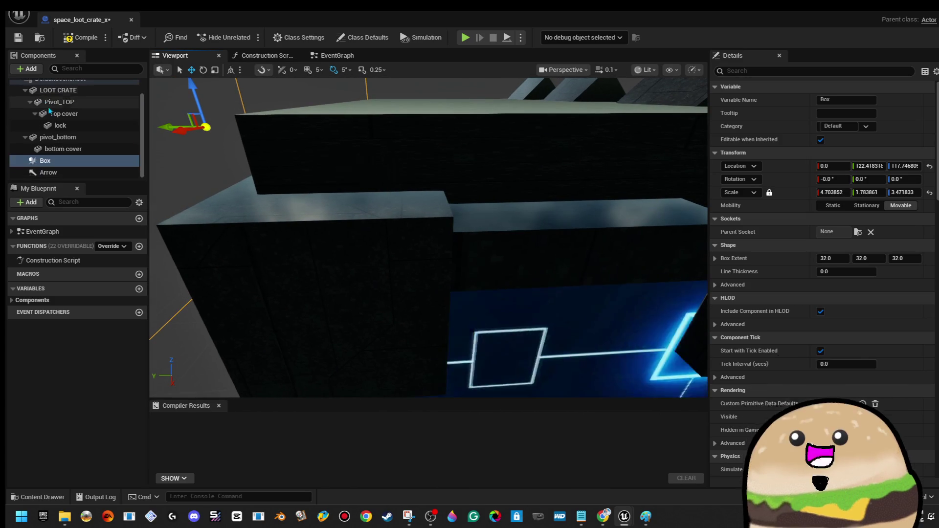
Rename the Box collision component to hit_box_OUTSIDE
{"action": "right_click", "coordinate": [73, 161]}
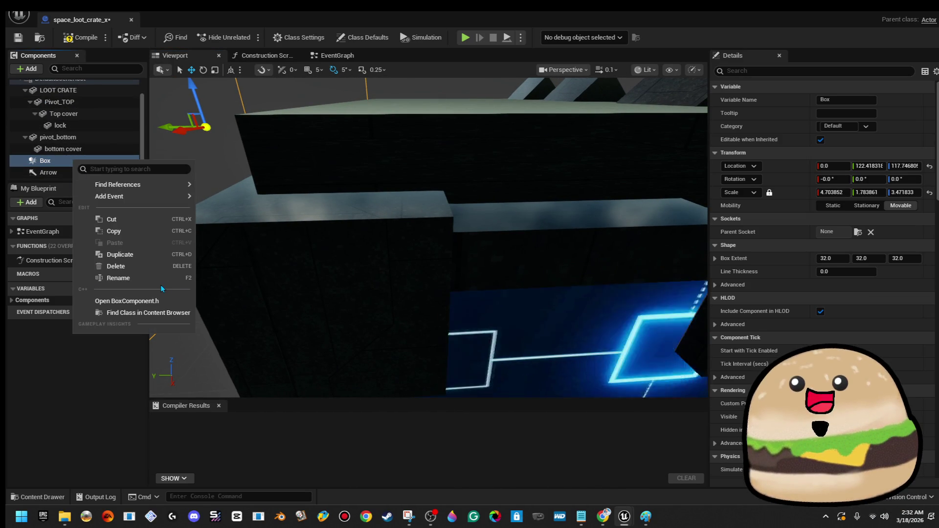
{"action": "left_click", "coordinate": [161, 283]}
{"action": "type", "text": "hit_b"}
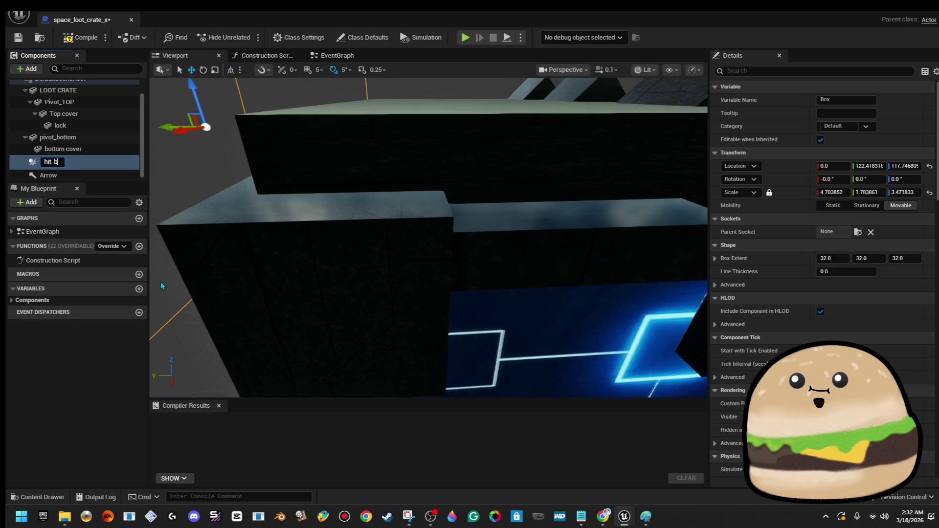
{"action": "type", "text": "ox_OUTSIDE"}
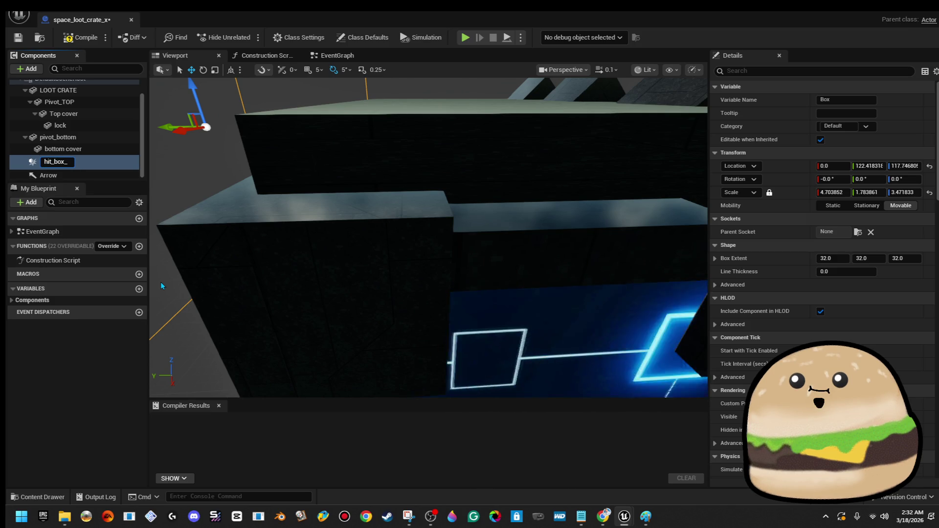
{"action": "key", "text": "Return"}
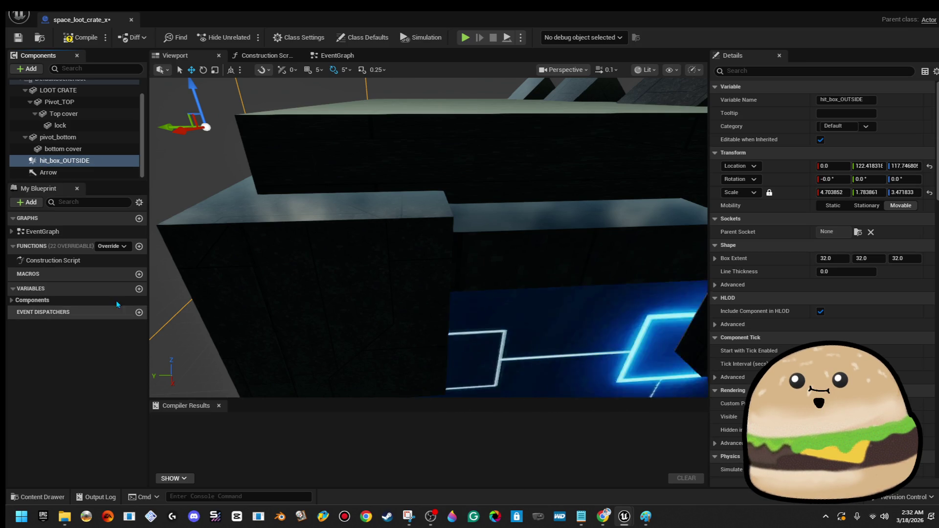
{"action": "left_click", "coordinate": [27, 69]}
Add a Box Collision named hit_box_inside and attach it under the Arrow component
{"action": "type", "text": "box"}
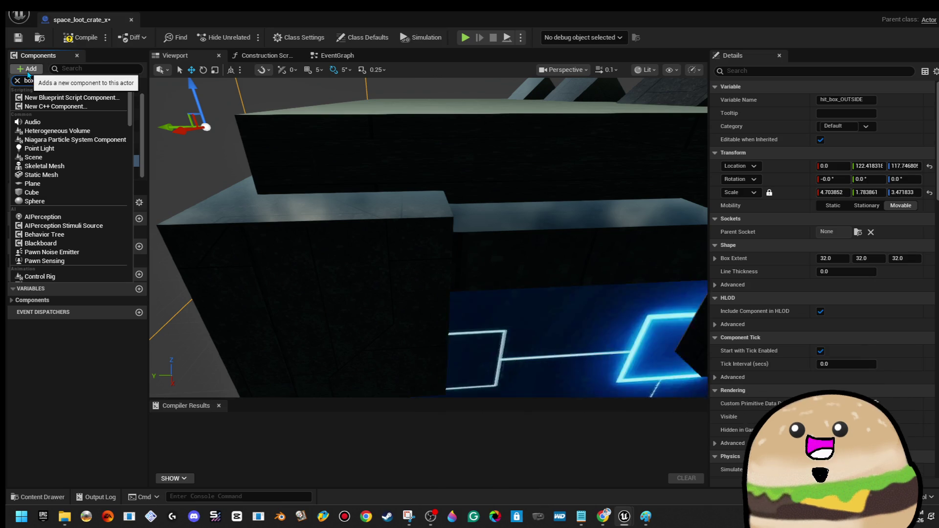
{"action": "key", "text": "Return"}
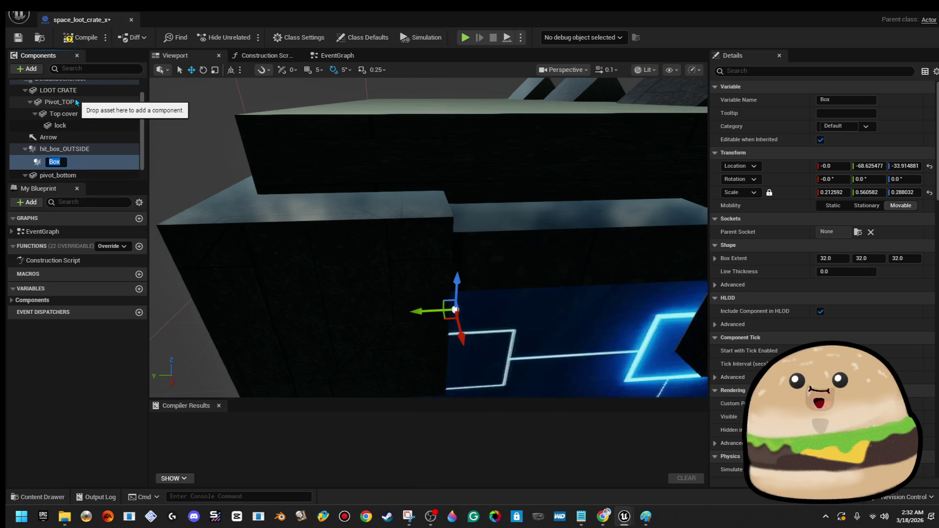
{"action": "type", "text": "hit_box_inside"}
{"action": "key", "text": "Return"}
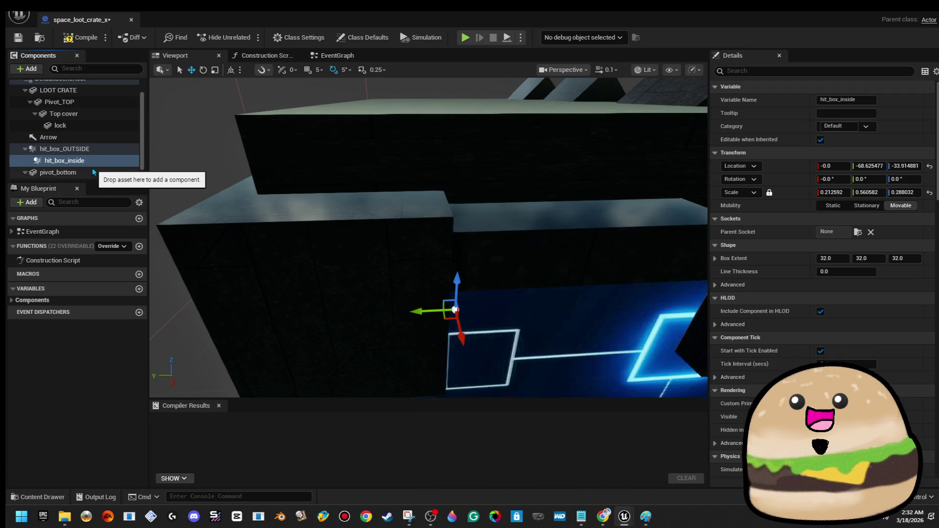
{"action": "left_click", "coordinate": [97, 161]}
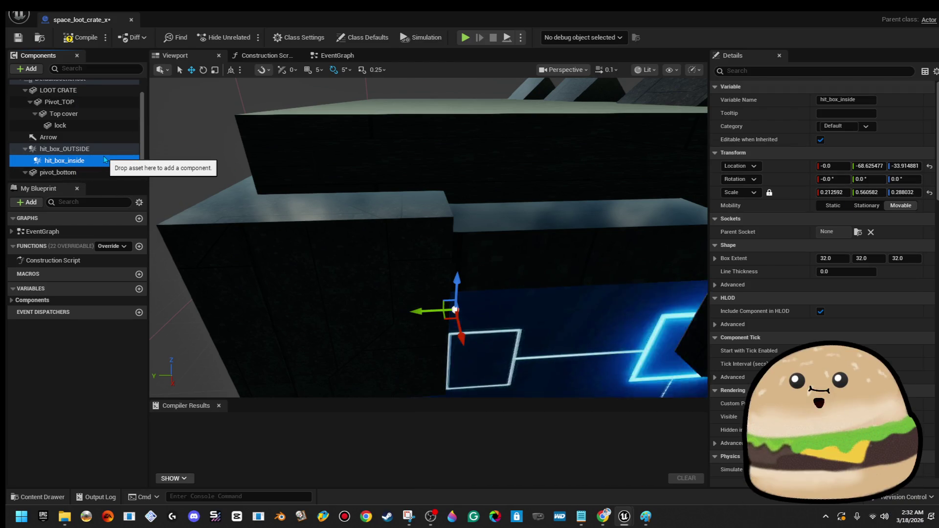
{"action": "left_click_drag", "start_coordinate": [97, 159], "coordinate": [96, 138]}
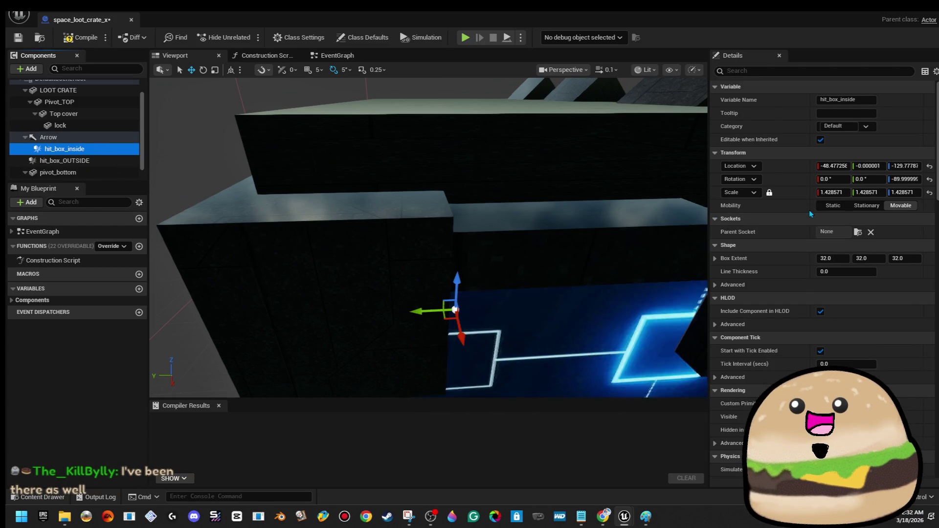
Set hit_box_inside's locked scale to 0.5 on all axes
{"action": "left_click", "coordinate": [834, 192]}
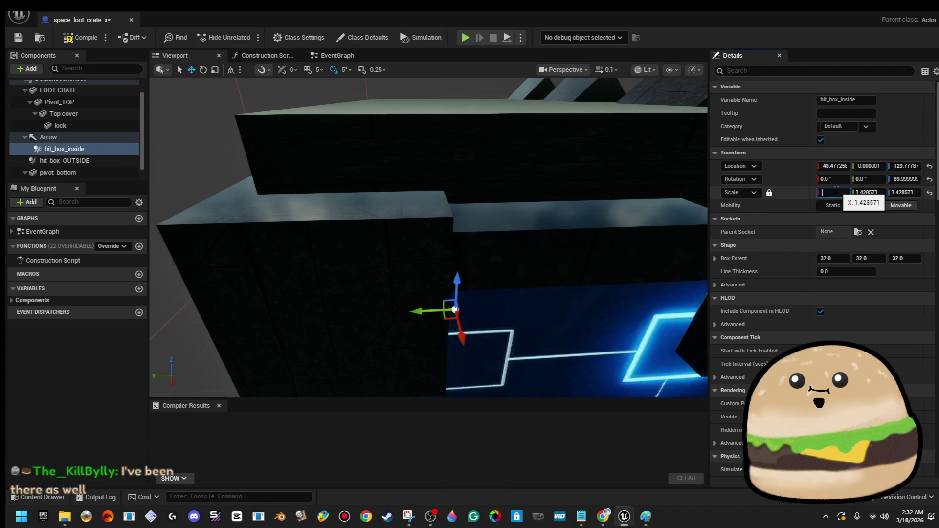
{"action": "type", "text": ".5"}
{"action": "key", "text": "Return"}
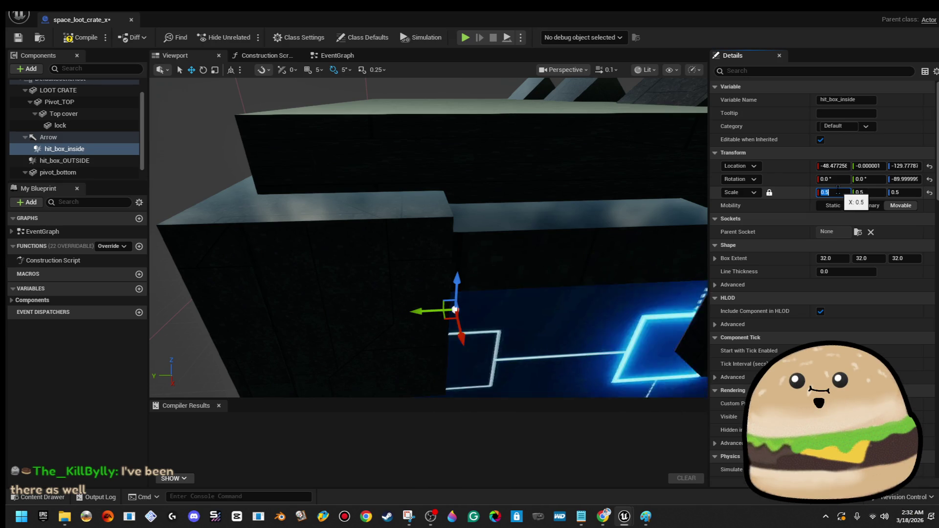
Move hit_box_inside onto the Arrow, to roughly -1.99, 0, -1.36
{"action": "left_click_drag", "start_coordinate": [488, 244], "coordinate": [382, 220]}
{"action": "left_click", "coordinate": [111, 139]}
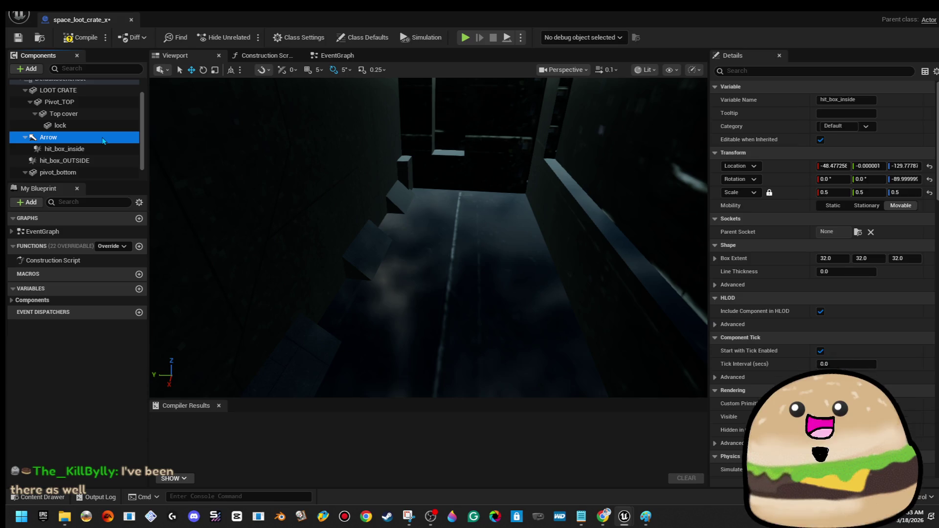
{"action": "left_click_drag", "start_coordinate": [428, 237], "coordinate": [413, 383]}
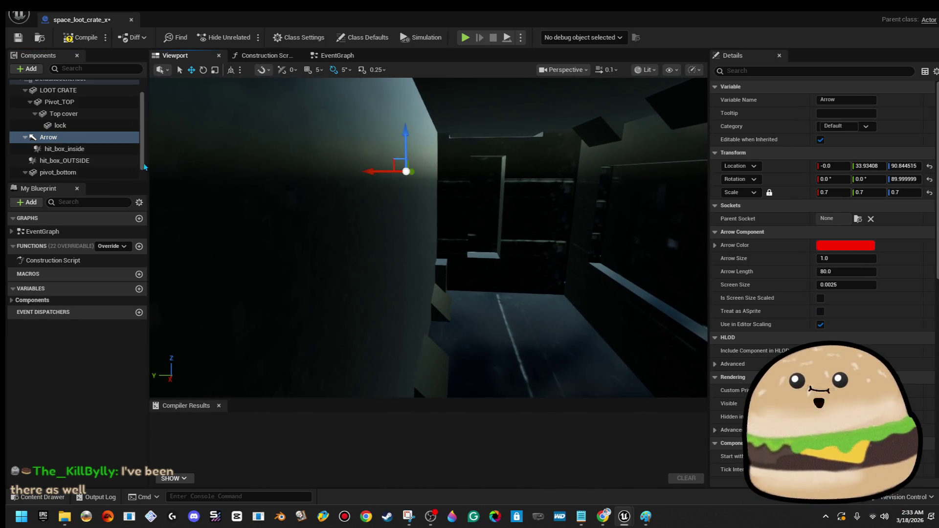
{"action": "left_click", "coordinate": [64, 149]}
{"action": "mouse_move", "coordinate": [412, 294]}
{"action": "left_mouse_down"}
{"action": "mouse_move", "coordinate": [406, 274]}
{"action": "mouse_move", "coordinate": [415, 303]}
{"action": "mouse_move", "coordinate": [394, 303]}
{"action": "mouse_move", "coordinate": [346, 98]}
{"action": "mouse_move", "coordinate": [421, 153]}
{"action": "mouse_move", "coordinate": [422, 184]}
{"action": "left_mouse_up"}
{"action": "mouse_move", "coordinate": [495, 209]}
{"action": "left_mouse_down"}
{"action": "mouse_move", "coordinate": [456, 188]}
{"action": "mouse_move", "coordinate": [418, 186]}
{"action": "left_mouse_up"}
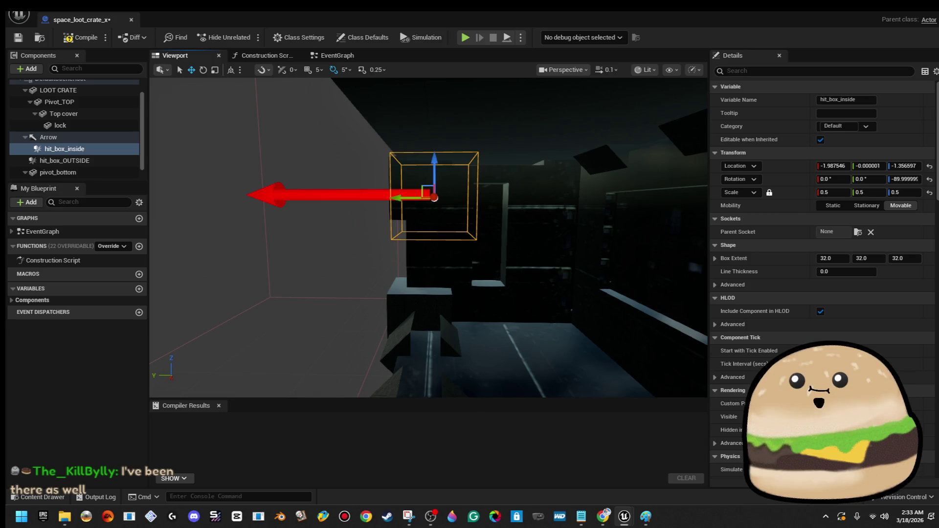
Set hit_box_inside's scale to 0.25 on all axes, frame the crate, and compile the blueprint
{"action": "mouse_move", "coordinate": [430, 244]}
{"action": "left_mouse_down"}
{"action": "mouse_move", "coordinate": [459, 235]}
{"action": "mouse_move", "coordinate": [418, 236]}
{"action": "left_mouse_up"}
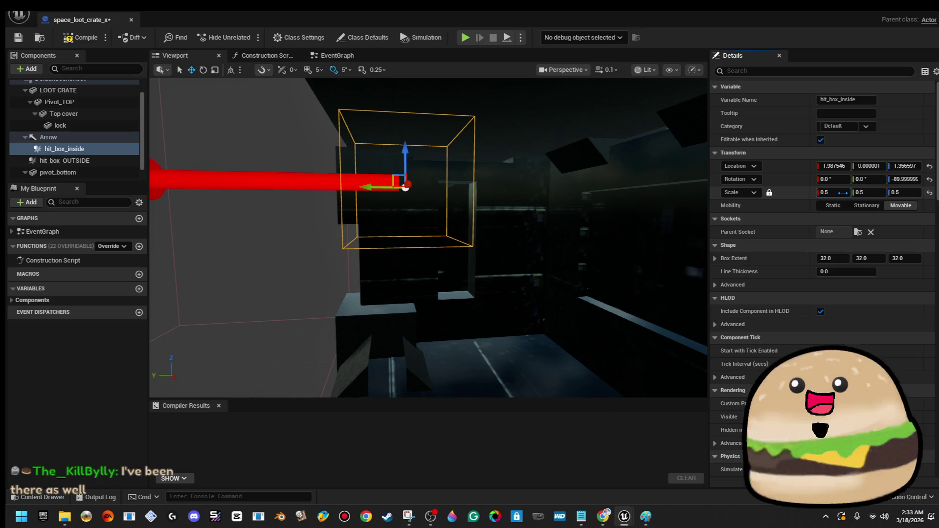
{"action": "left_click", "coordinate": [841, 192]}
{"action": "key", "text": "BackSpace"}
{"action": "type", "text": "5"}
{"action": "key", "text": "Return"}
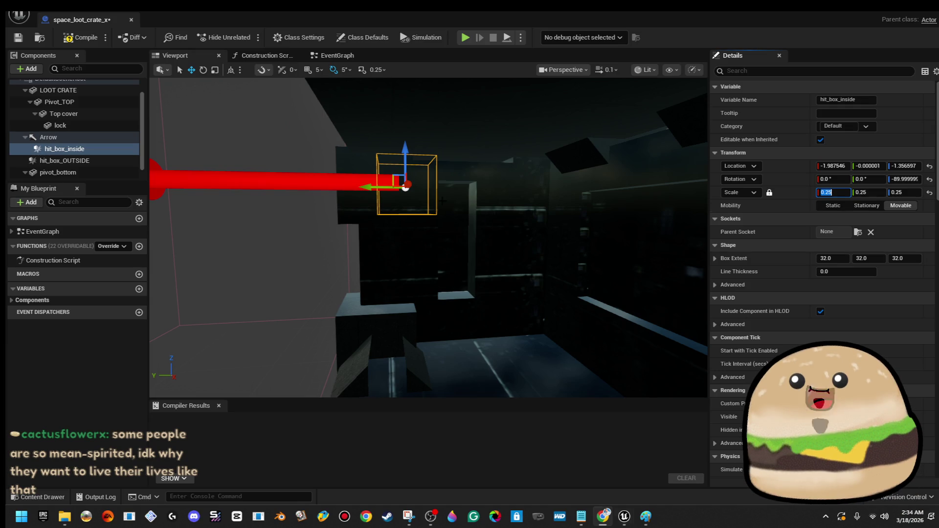
{"action": "key", "text": "f"}
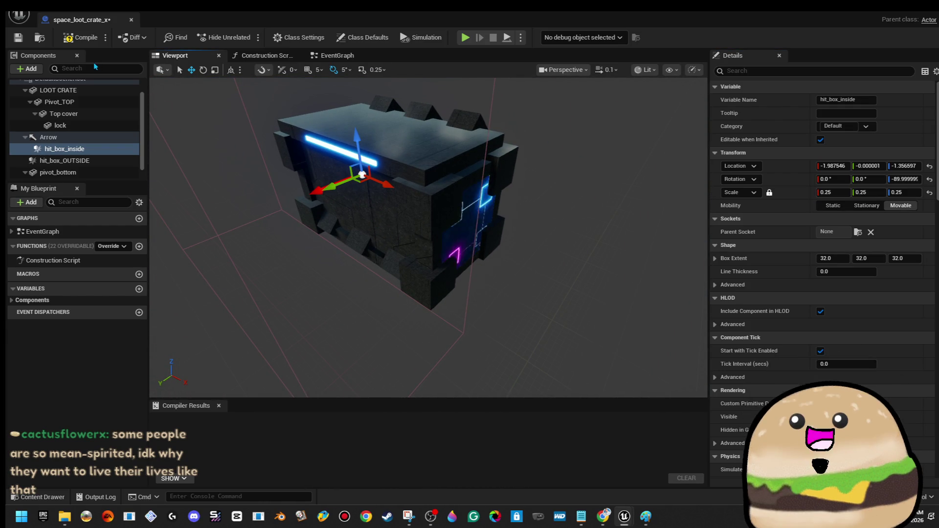
{"action": "left_click", "coordinate": [81, 37]}
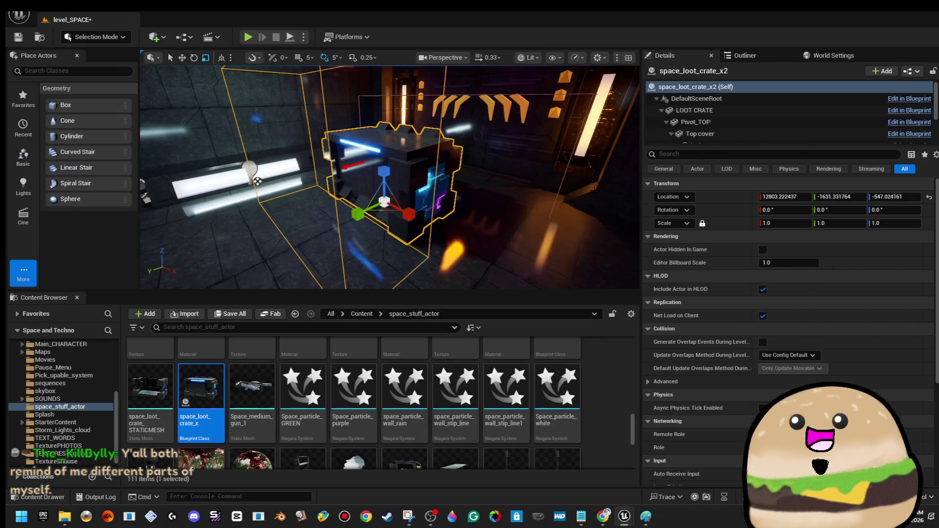
Play-test level_SPACE fullscreen from a floor spot near the crate using Play From Here
{"action": "right_click", "coordinate": [482, 396]}
{"action": "mouse_move", "coordinate": [508, 400]}
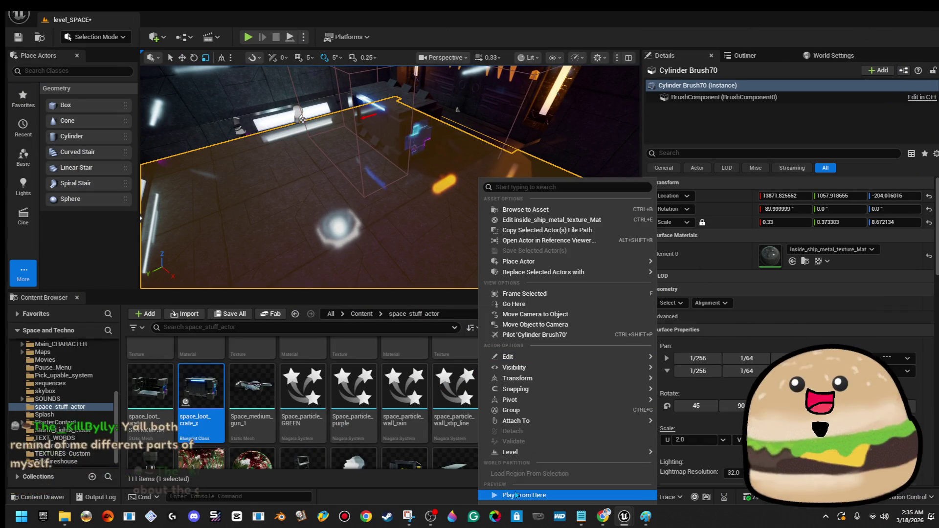
{"action": "left_click", "coordinate": [520, 494]}
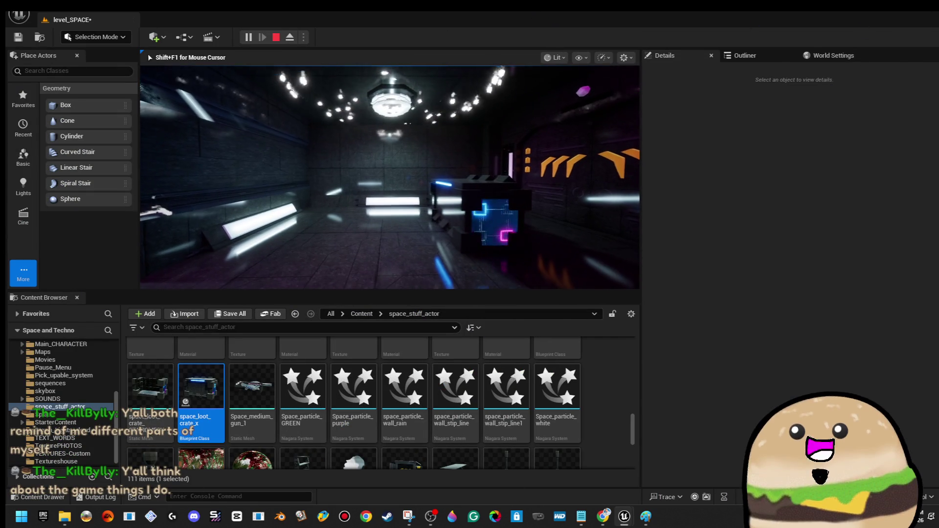
{"action": "key", "text": "F11"}
Reopen the space_loot_crate_x blueprint from the crate's Edit space_loot_crate_x option
{"action": "mouse_move", "coordinate": [469, 264]}
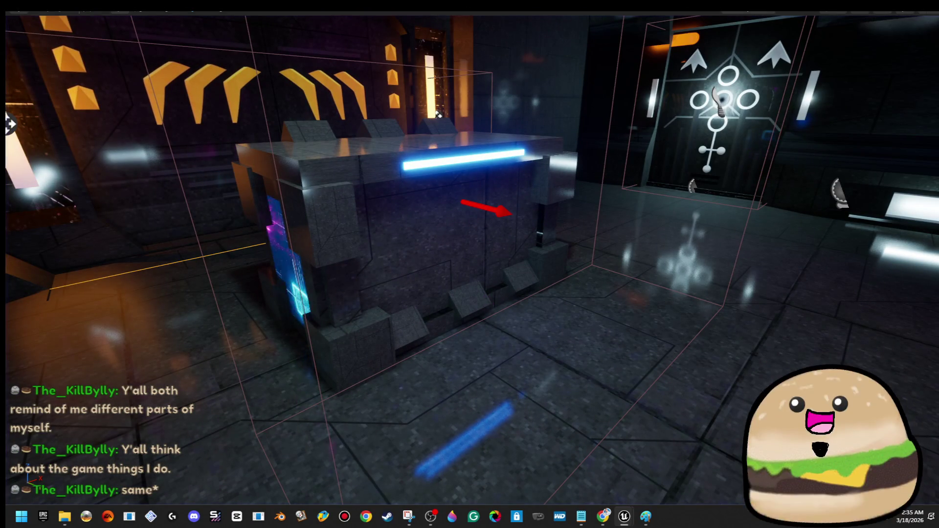
{"action": "right_click", "coordinate": [520, 157]}
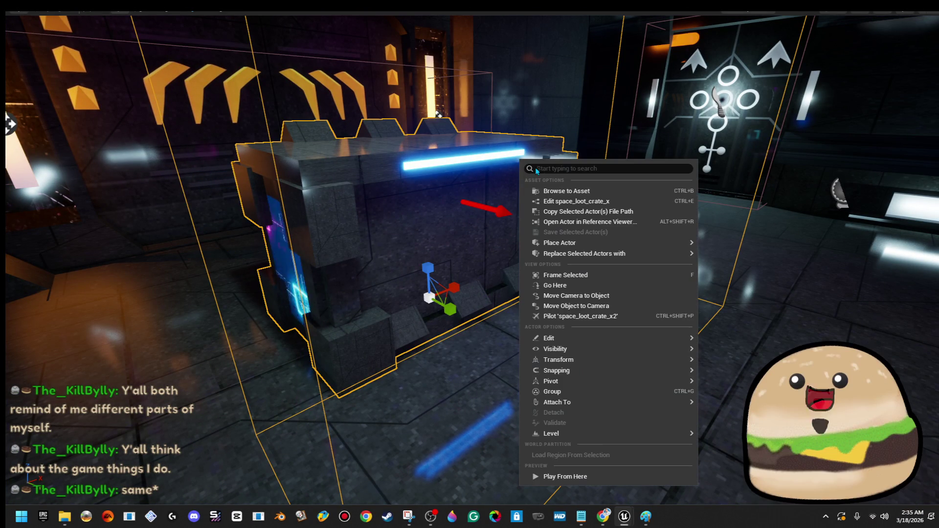
{"action": "left_click", "coordinate": [586, 200]}
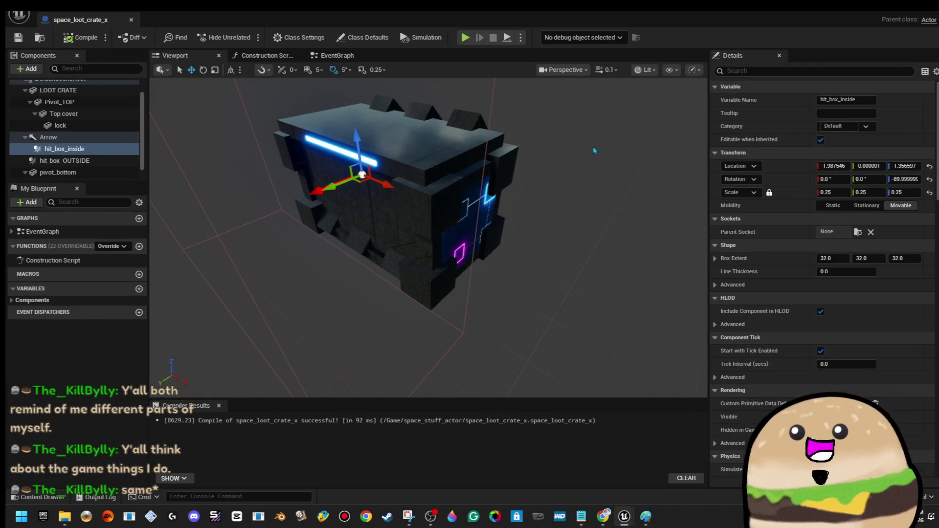
Assign the Glow_blue_dim material to the lock's Element 0, then compile and save the blueprint
{"action": "left_click", "coordinate": [343, 152]}
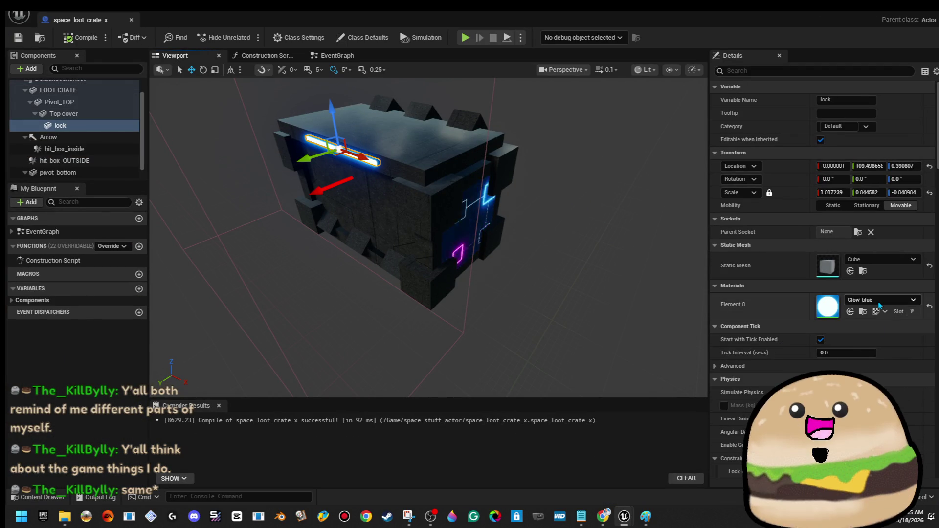
{"action": "left_click", "coordinate": [880, 299]}
{"action": "left_click", "coordinate": [899, 205]}
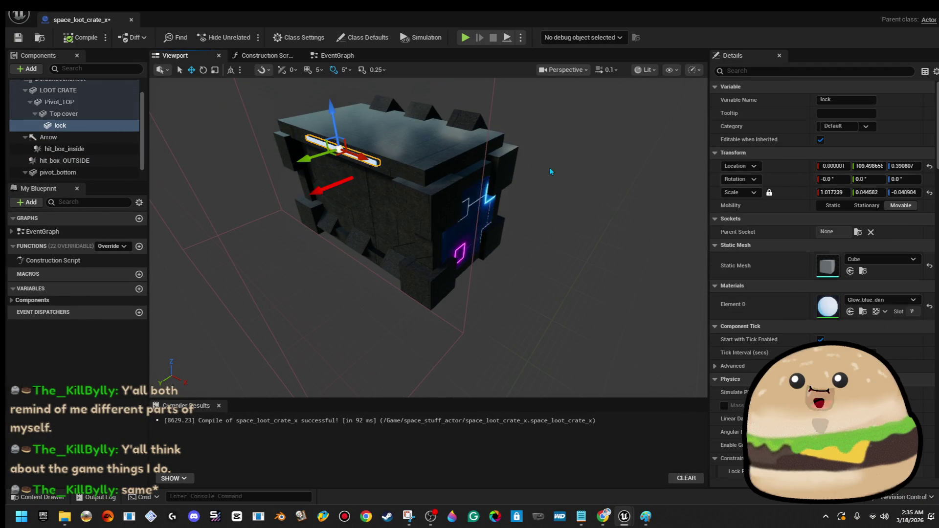
{"action": "key", "text": "f"}
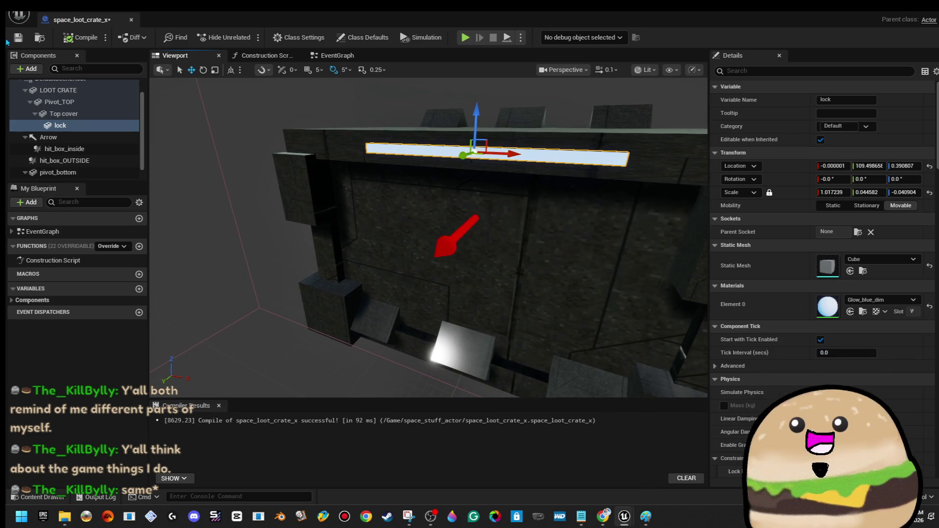
{"action": "left_click", "coordinate": [80, 37]}
{"action": "left_click", "coordinate": [13, 38]}
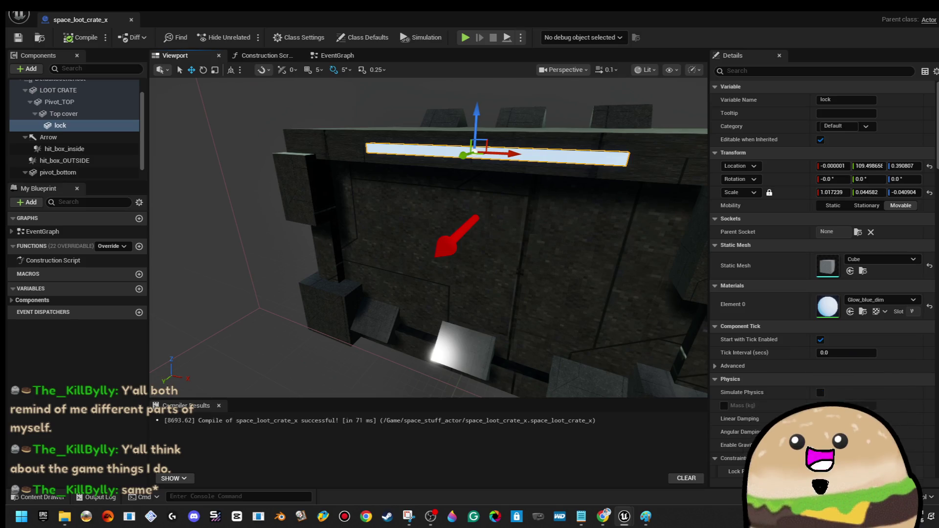
Rotate the lock bar 45 degrees on X and view the whole crate
{"action": "mouse_move", "coordinate": [429, 196]}
{"action": "left_mouse_down"}
{"action": "mouse_move", "coordinate": [430, 176]}
{"action": "mouse_move", "coordinate": [420, 181]}
{"action": "left_mouse_up"}
{"action": "key", "text": "e"}
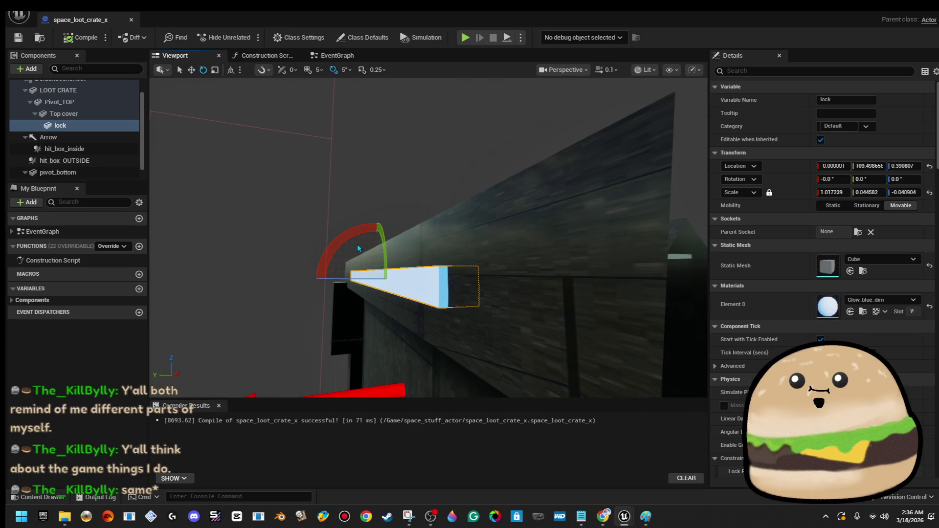
{"action": "mouse_move", "coordinate": [337, 235]}
{"action": "left_mouse_down"}
{"action": "mouse_move", "coordinate": [342, 213]}
{"action": "mouse_move", "coordinate": [320, 227]}
{"action": "mouse_move", "coordinate": [350, 257]}
{"action": "mouse_move", "coordinate": [355, 278]}
{"action": "left_mouse_up"}
{"action": "key", "text": "w"}
{"action": "left_click_drag", "start_coordinate": [380, 175], "coordinate": [381, 173]}
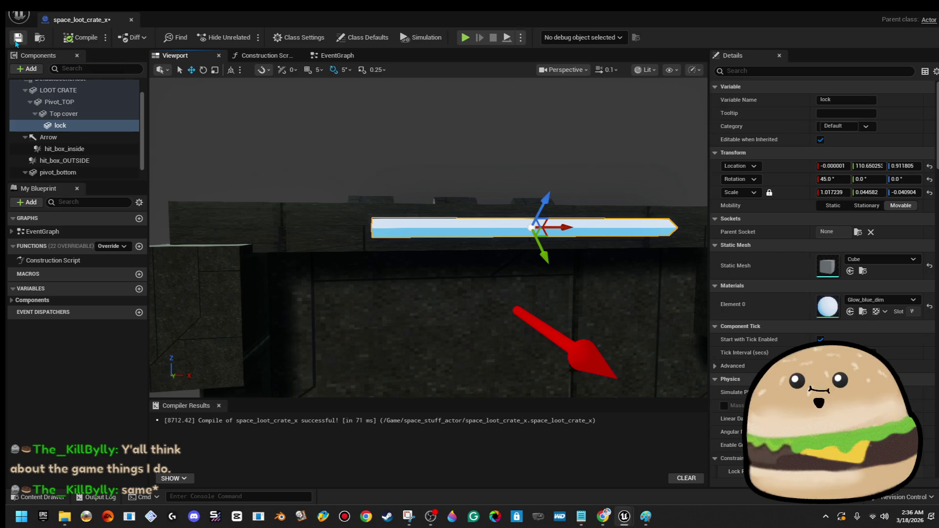
{"action": "left_click_drag", "start_coordinate": [382, 88], "coordinate": [382, 88]}
{"action": "left_click_drag", "start_coordinate": [411, 128], "coordinate": [411, 128]}
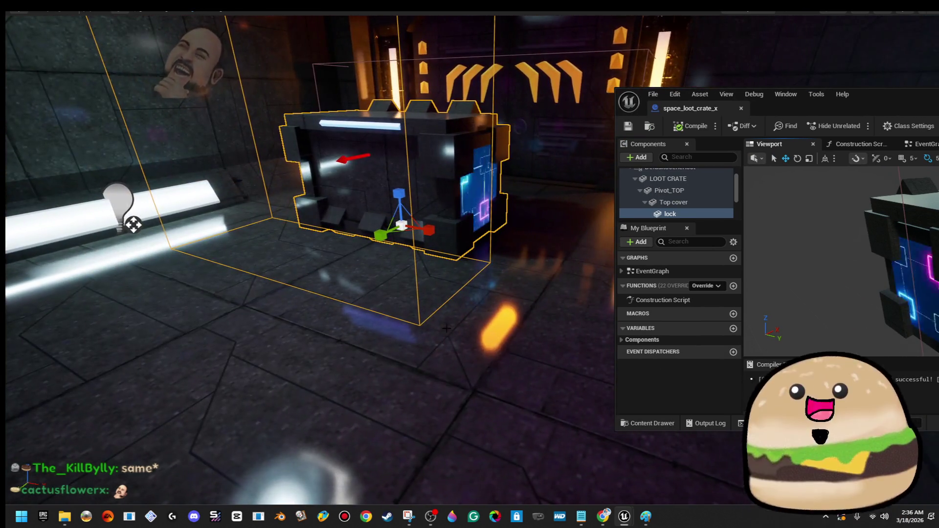
Bring the level camera in close to the loot crate
{"action": "right_click", "coordinate": [130, 216]}
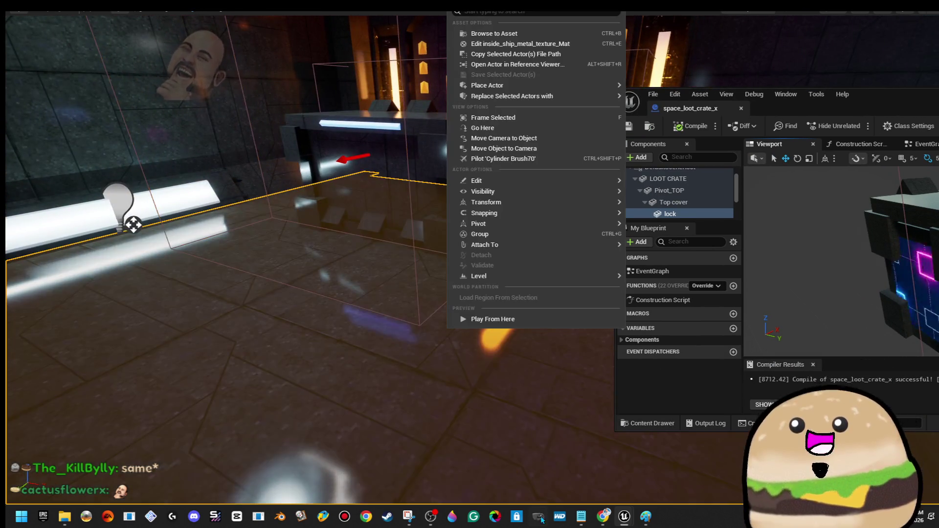
{"action": "key", "text": "Escape"}
{"action": "right_click", "coordinate": [511, 93]}
{"action": "key", "text": "Escape"}
{"action": "left_click_drag", "start_coordinate": [503, 388], "coordinate": [401, 333]}
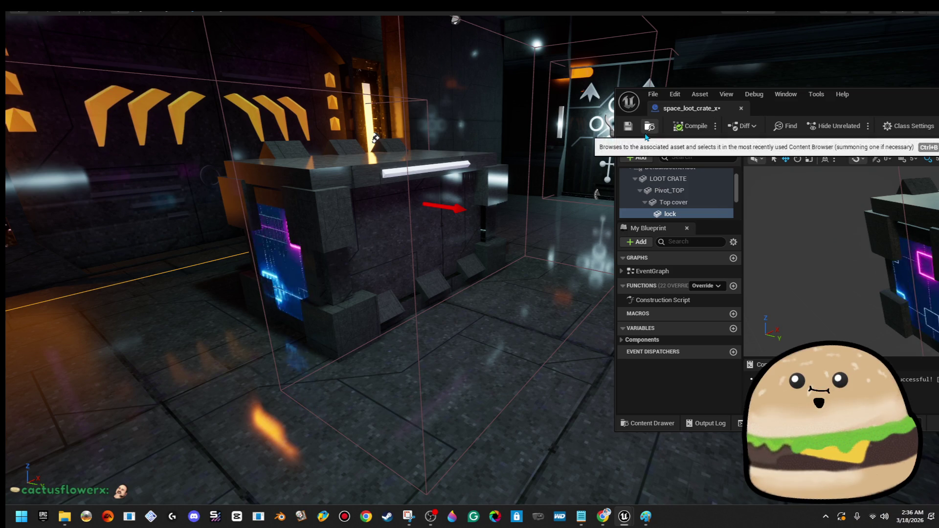
Move the Blueprint editor window back into place and maximize it to full screen
{"action": "left_click_drag", "start_coordinate": [904, 102], "coordinate": [484, 111]}
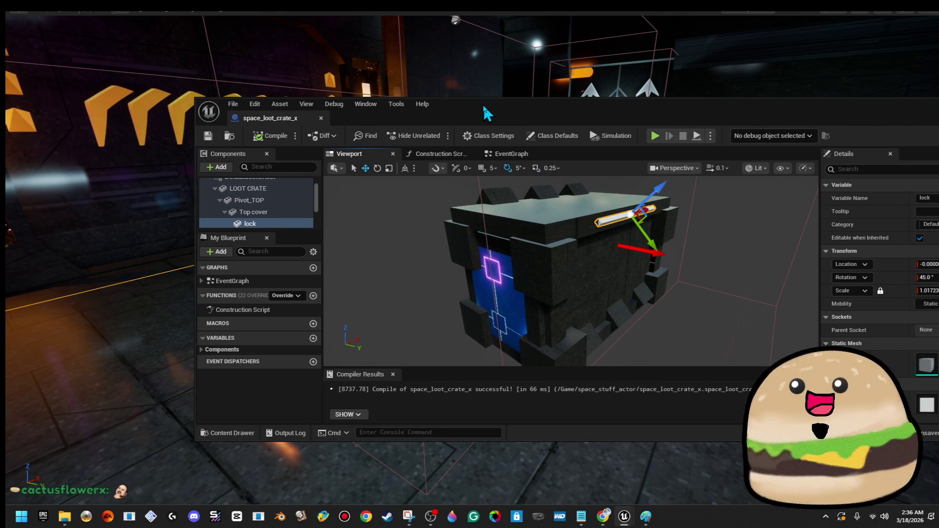
{"action": "double_click", "coordinate": [522, 112]}
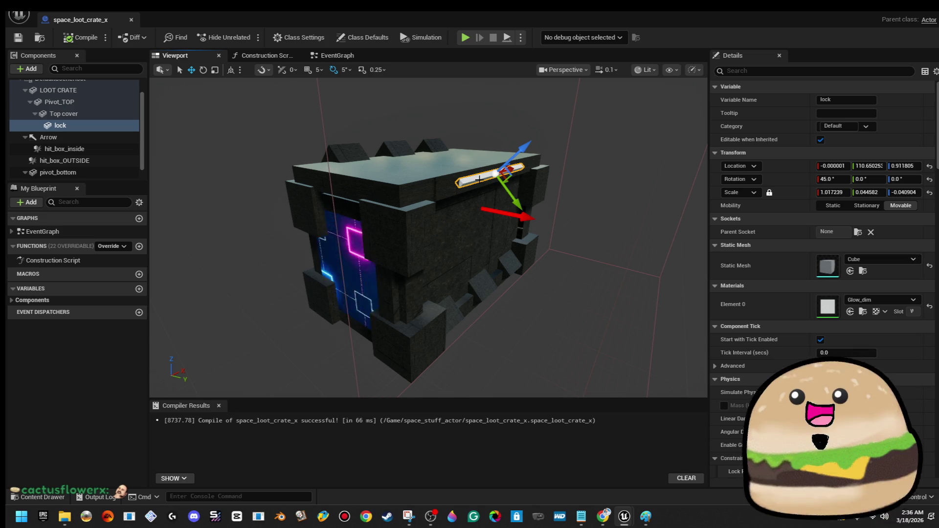
{"action": "scroll", "coordinate": [495, 175], "scroll_direction": "up", "scroll_amount": 5}
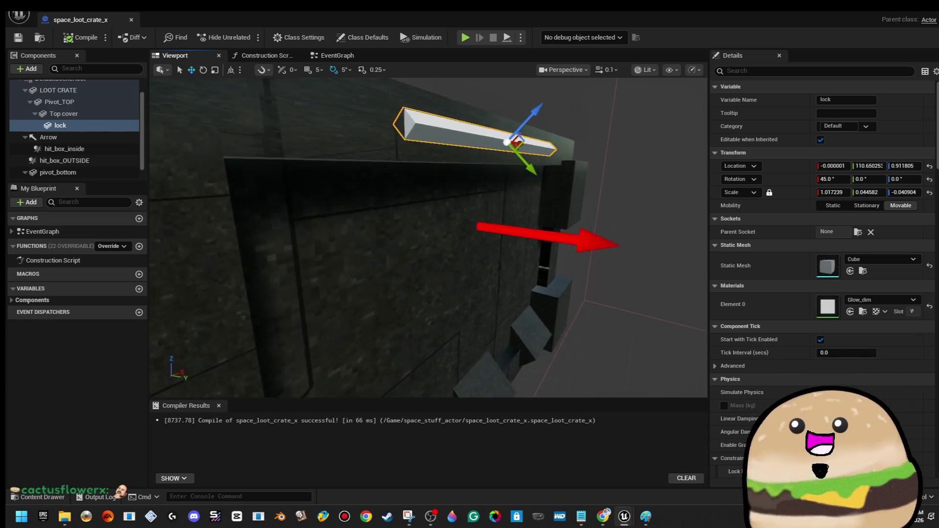
{"action": "scroll", "coordinate": [343, 196], "scroll_direction": "down", "scroll_amount": 5}
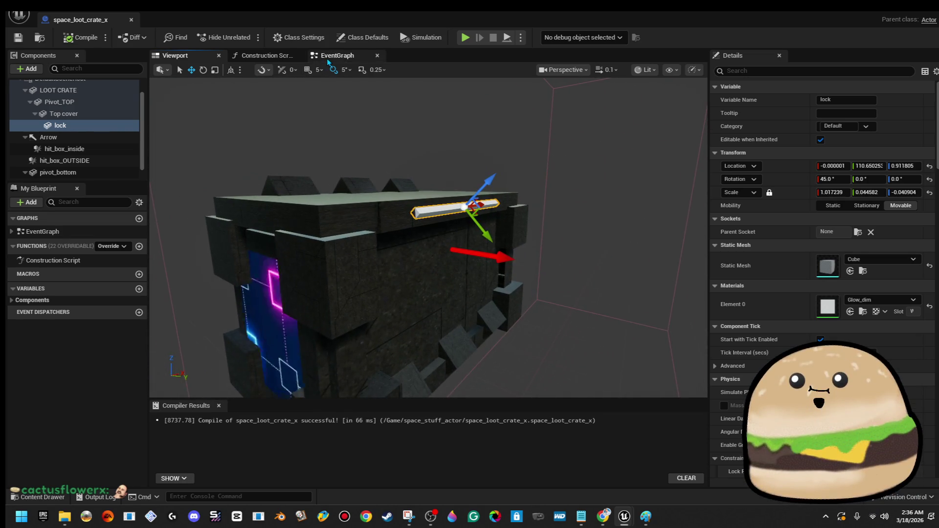
Drop the lock component into the Event Graph, delete the unwanted set node, and reselect the lock
{"action": "left_click", "coordinate": [337, 56]}
{"action": "scroll", "coordinate": [449, 216], "scroll_direction": "up", "scroll_amount": 7}
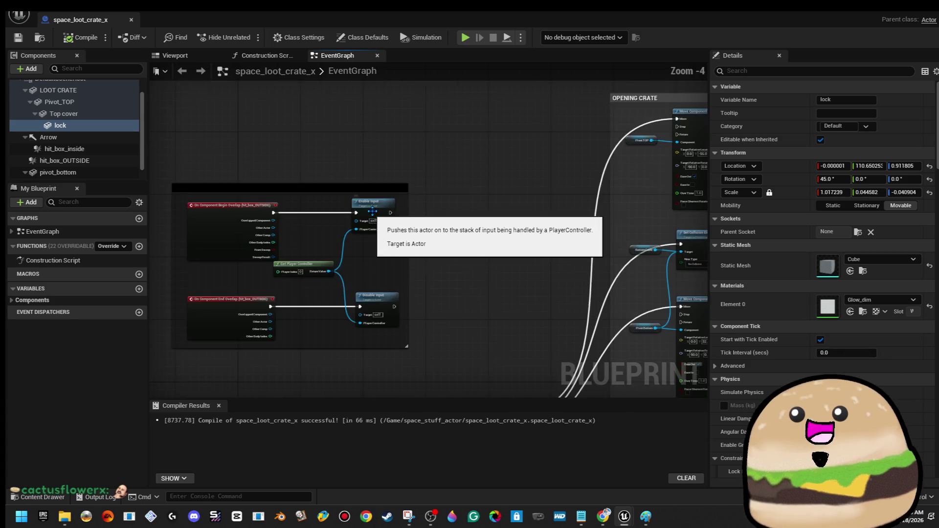
{"action": "mouse_move", "coordinate": [449, 216]}
{"action": "left_mouse_down"}
{"action": "mouse_move", "coordinate": [461, 189]}
{"action": "mouse_move", "coordinate": [470, 199]}
{"action": "left_mouse_up"}
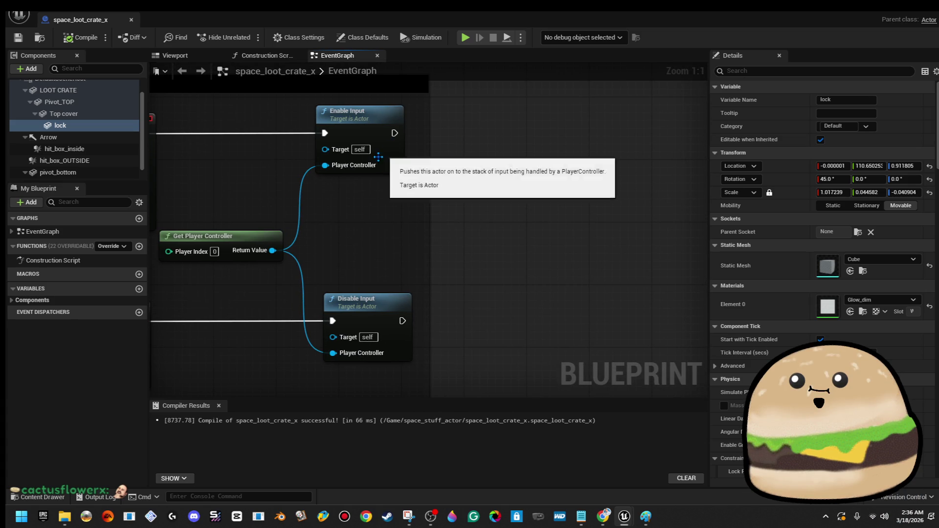
{"action": "left_click", "coordinate": [112, 130]}
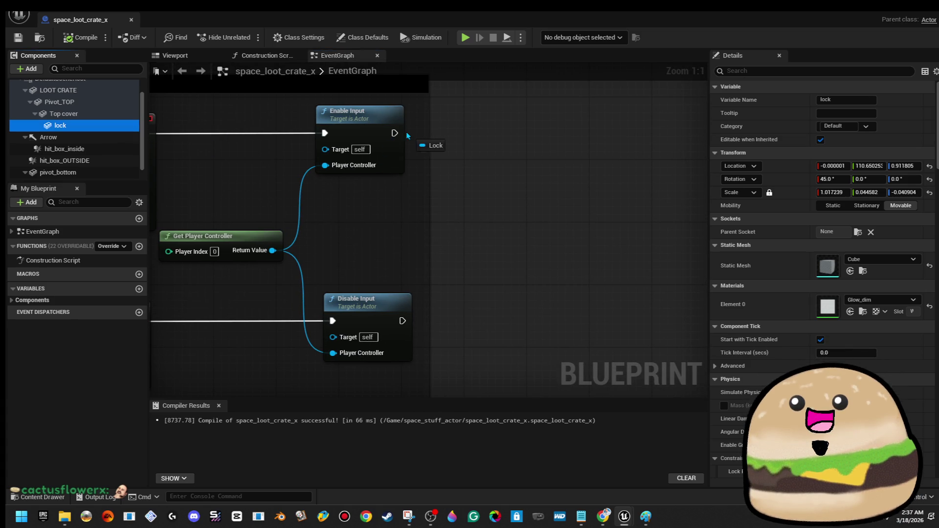
{"action": "mouse_move", "coordinate": [399, 136]}
{"action": "left_mouse_down"}
{"action": "mouse_move", "coordinate": [428, 119]}
{"action": "mouse_move", "coordinate": [495, 139]}
{"action": "left_mouse_up"}
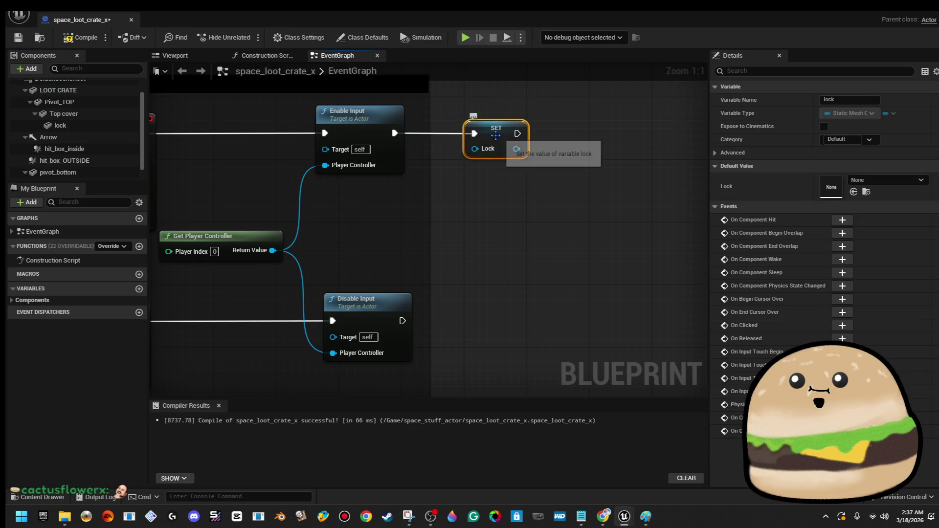
{"action": "key", "text": "Delete"}
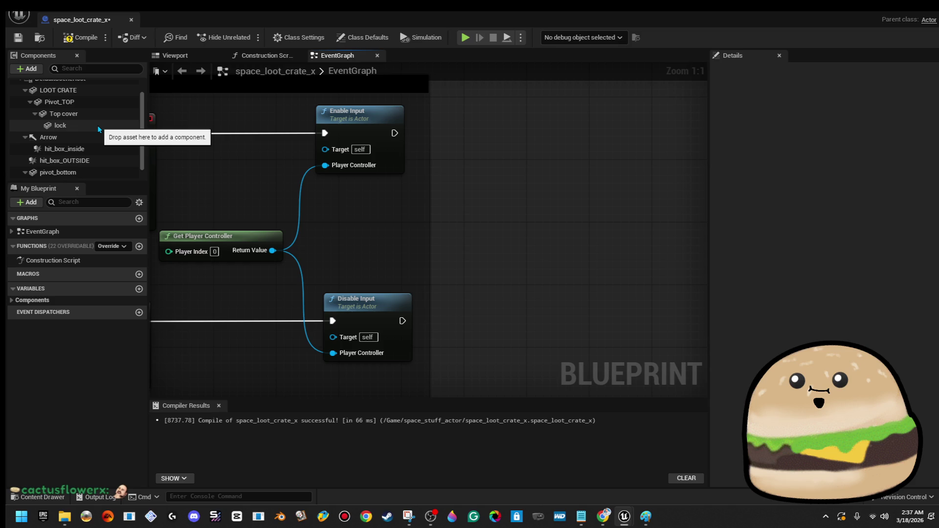
{"action": "left_click", "coordinate": [175, 55]}
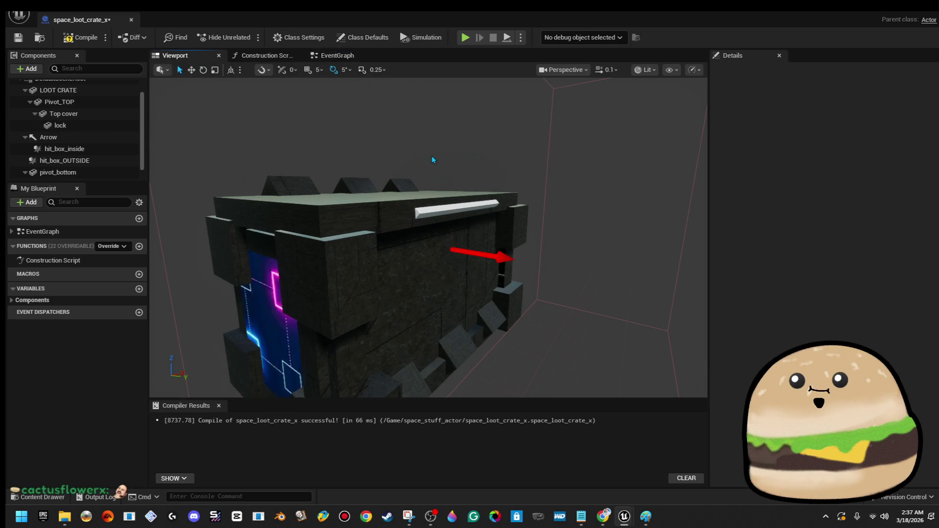
{"action": "left_click", "coordinate": [443, 209]}
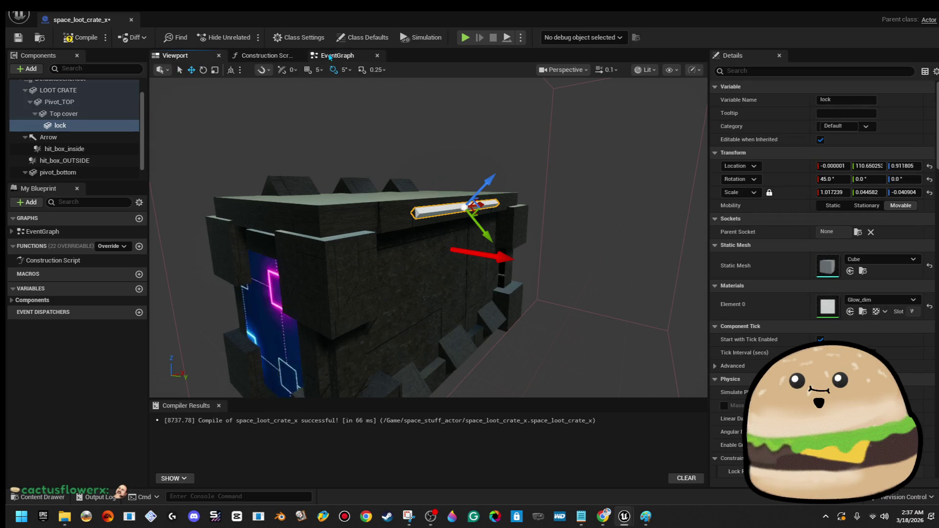
{"action": "left_click", "coordinate": [337, 55]}
Place a Lock getter and connect it to a new Set Material node found via 'set mat'
{"action": "right_click", "coordinate": [81, 125]}
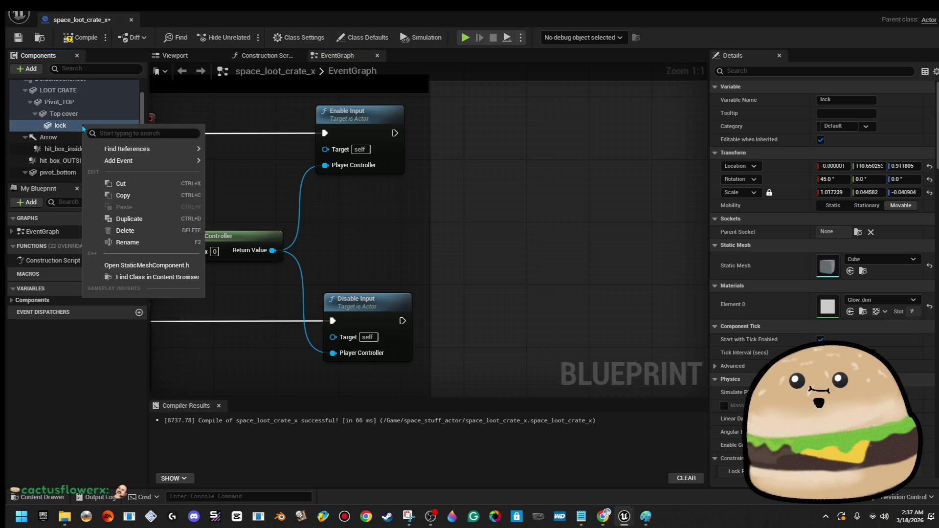
{"action": "mouse_move", "coordinate": [60, 125]}
{"action": "left_mouse_down"}
{"action": "mouse_move", "coordinate": [520, 192]}
{"action": "mouse_move", "coordinate": [499, 213]}
{"action": "mouse_move", "coordinate": [563, 141]}
{"action": "left_mouse_up"}
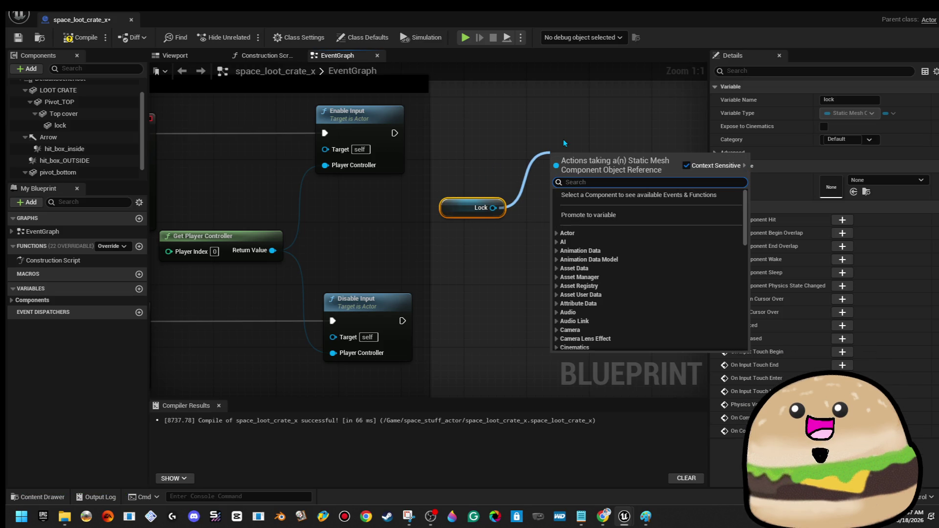
{"action": "type", "text": "change mat"}
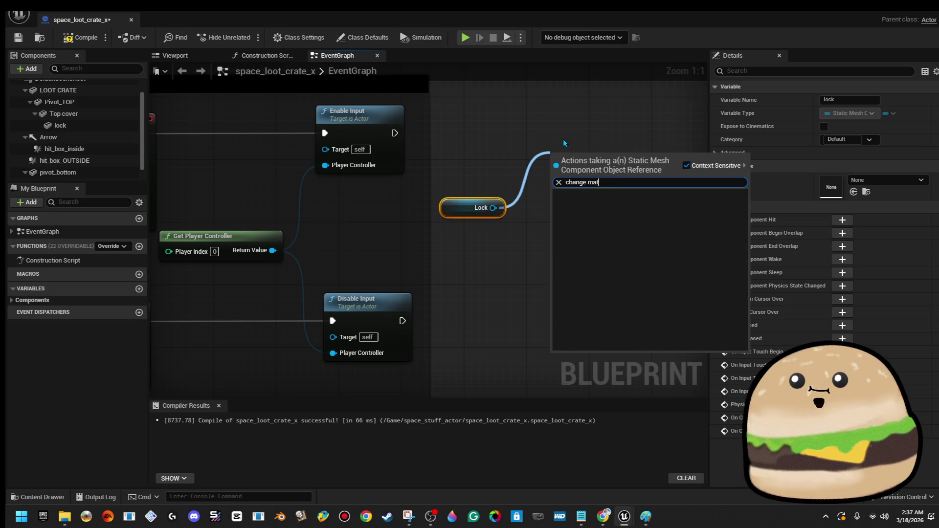
{"action": "key", "text": "BackSpace"}
{"action": "key", "text": "BackSpace"}
{"action": "key", "text": "BackSpace"}
{"action": "type", "text": "set mat"}
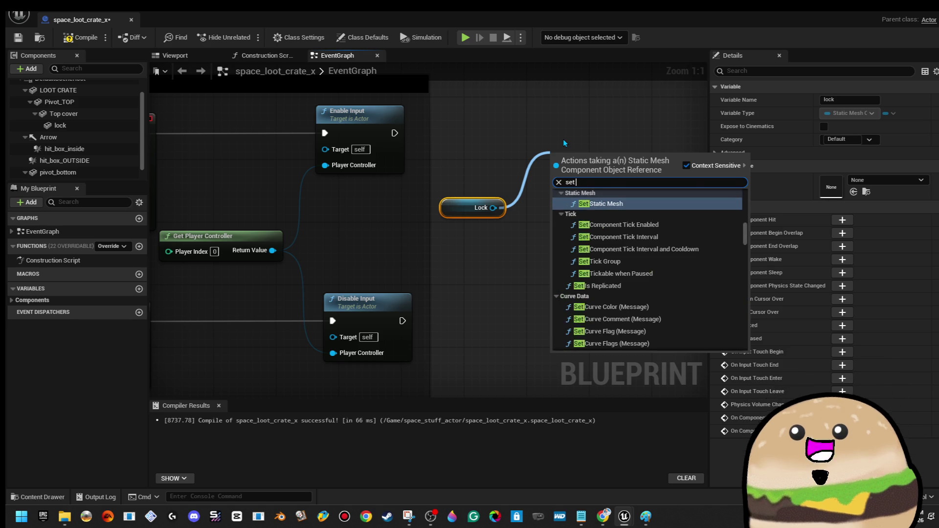
{"action": "key", "text": "Return"}
{"action": "mouse_move", "coordinate": [563, 183]}
{"action": "left_mouse_down"}
{"action": "mouse_move", "coordinate": [571, 136]}
{"action": "mouse_move", "coordinate": [395, 134]}
{"action": "left_mouse_up"}
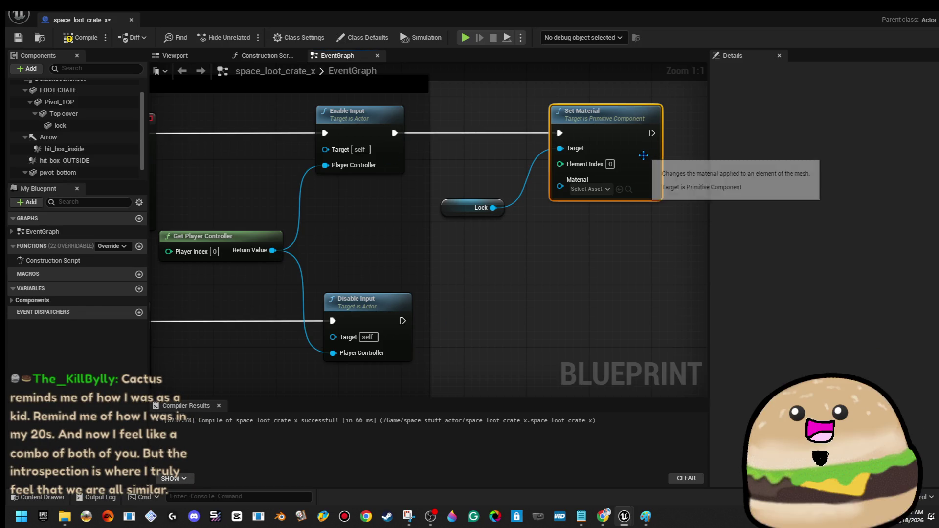
Duplicate the Set Material node below the original and wire Lock into its Target
{"action": "key", "text": "ctrl+w"}
{"action": "mouse_move", "coordinate": [684, 196]}
{"action": "left_mouse_down"}
{"action": "mouse_move", "coordinate": [611, 316]}
{"action": "mouse_move", "coordinate": [606, 307]}
{"action": "mouse_move", "coordinate": [402, 321]}
{"action": "left_mouse_up"}
{"action": "mouse_move", "coordinate": [562, 330]}
{"action": "left_mouse_down"}
{"action": "mouse_move", "coordinate": [516, 223]}
{"action": "mouse_move", "coordinate": [497, 212]}
{"action": "left_mouse_up"}
{"action": "left_click_drag", "start_coordinate": [620, 324], "coordinate": [630, 334]}
{"action": "left_click", "coordinate": [591, 212]}
{"action": "left_click_drag", "start_coordinate": [591, 216], "coordinate": [512, 184]}
Set Glow_dim on the lower Set Material and Glow_blue on the upper, then compile
{"action": "left_click", "coordinate": [544, 337]}
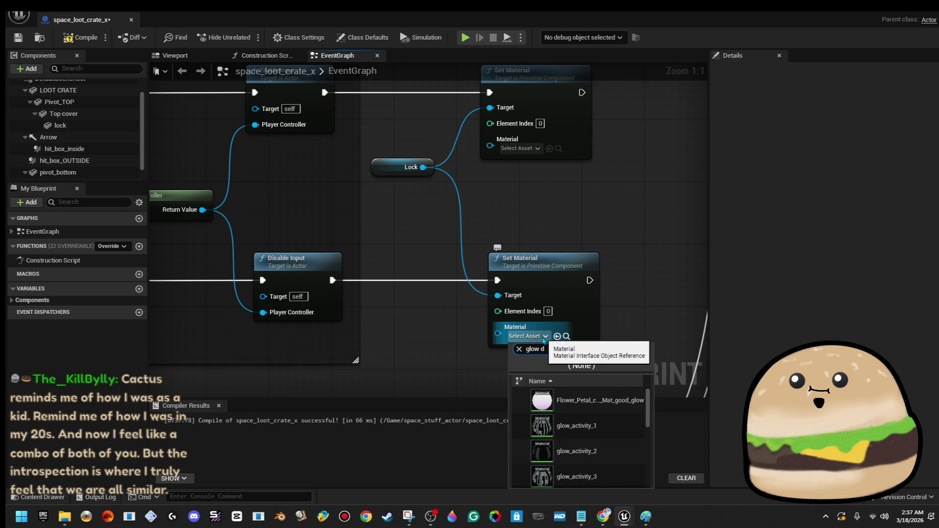
{"action": "key", "text": "Down"}
{"action": "key", "text": "Down"}
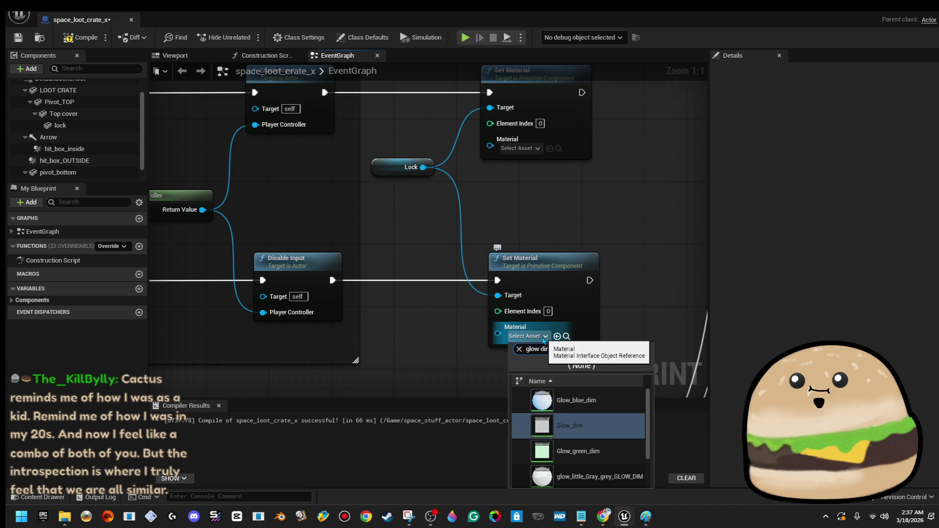
{"action": "key", "text": "Return"}
{"action": "left_click", "coordinate": [519, 148]}
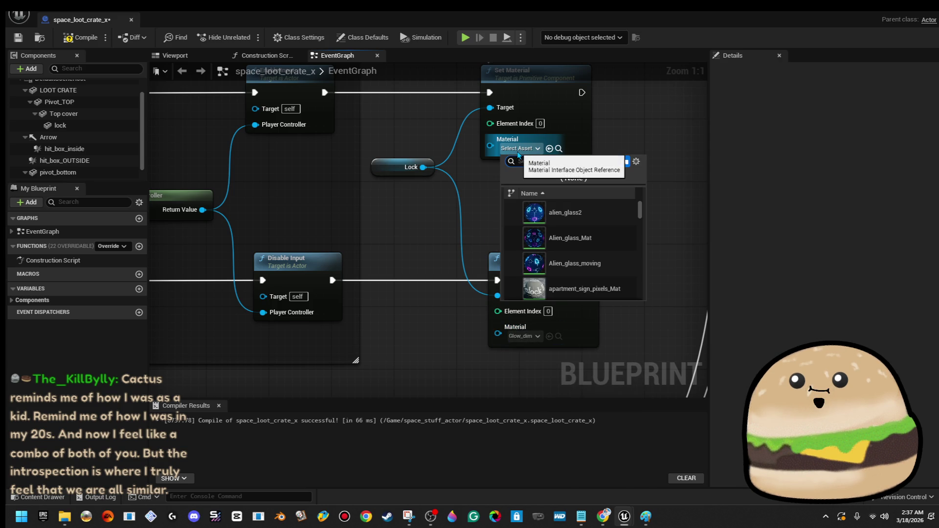
{"action": "type", "text": "gow"}
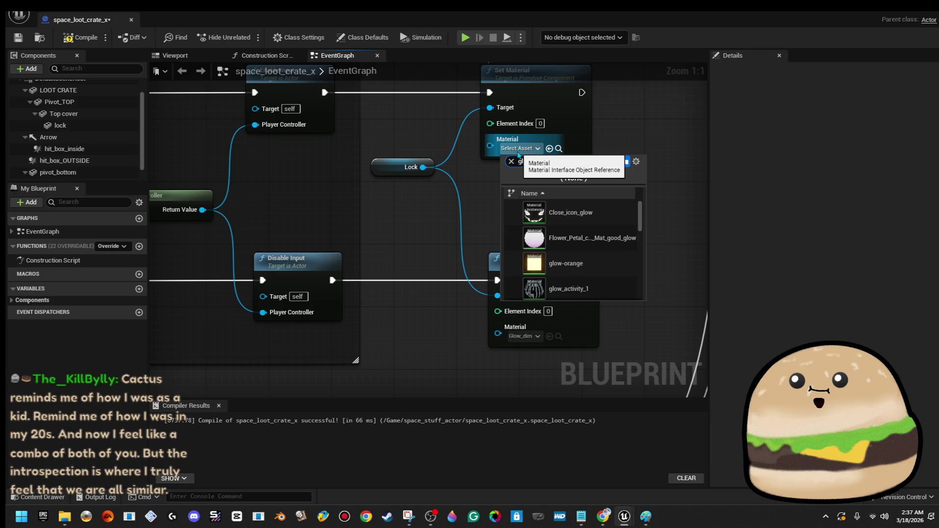
{"action": "type", "text": " blue"}
{"action": "left_click", "coordinate": [563, 212]}
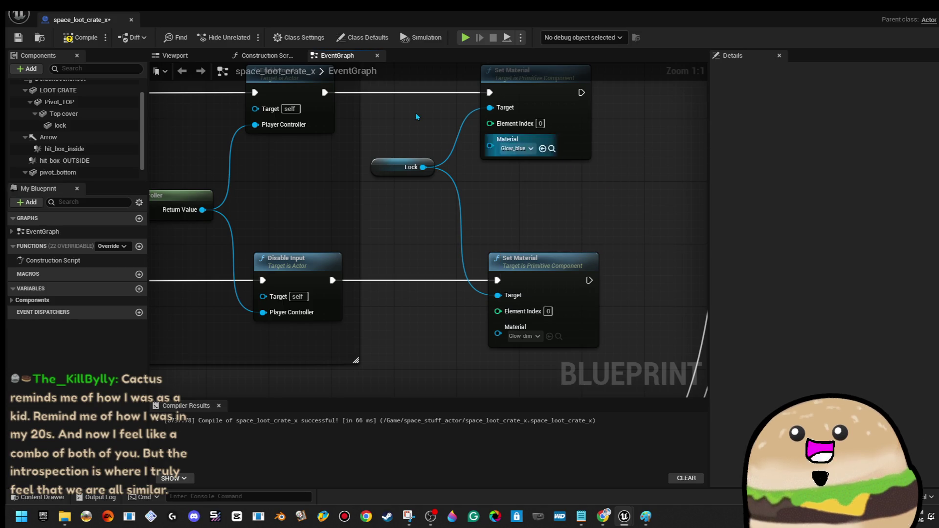
{"action": "left_click", "coordinate": [63, 43]}
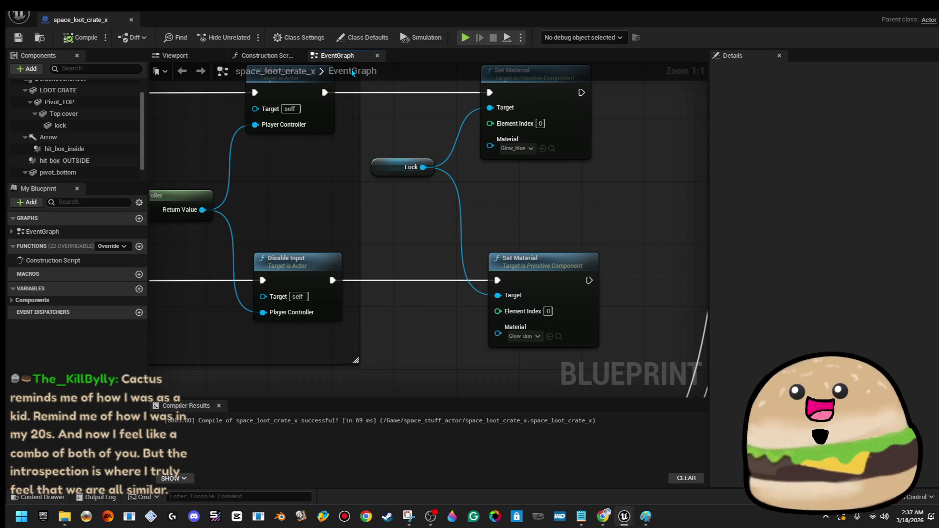
{"action": "left_click", "coordinate": [884, 13]}
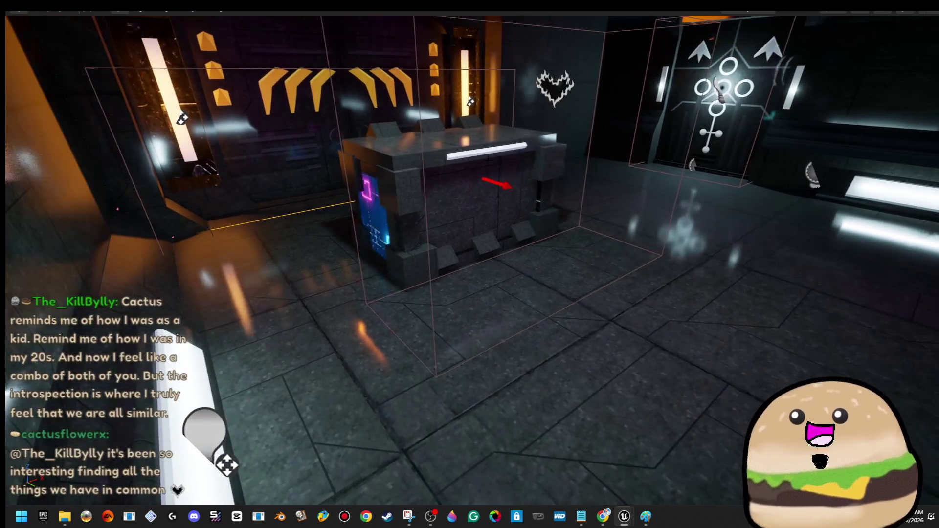
Play-test the level fullscreen to walk around the loot crate
{"action": "right_click", "coordinate": [490, 163]}
{"action": "left_click", "coordinate": [542, 202]}
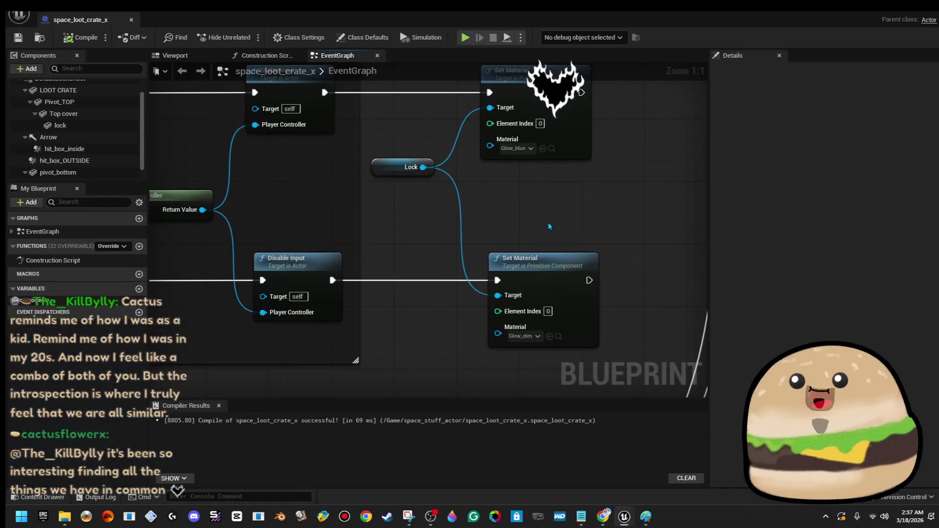
{"action": "left_click", "coordinate": [884, 13]}
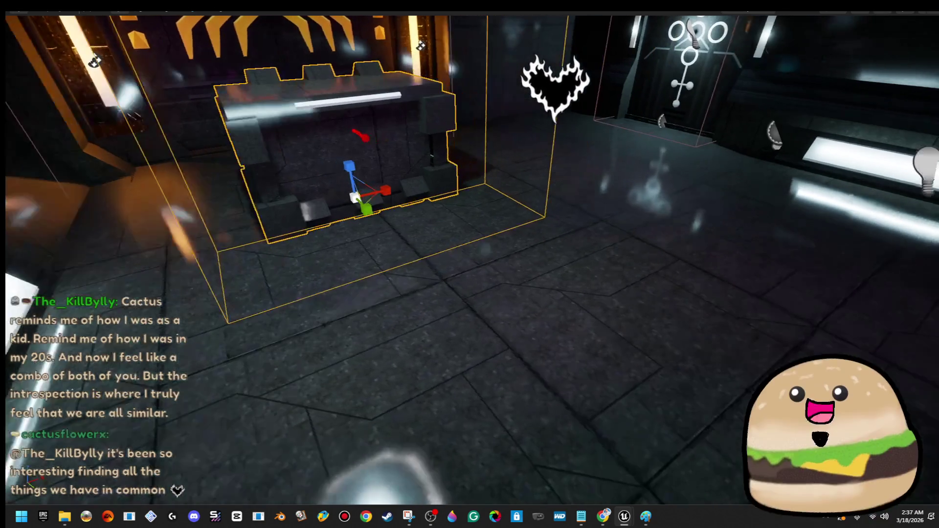
{"action": "right_click", "coordinate": [650, 178]}
{"action": "left_click", "coordinate": [669, 493]}
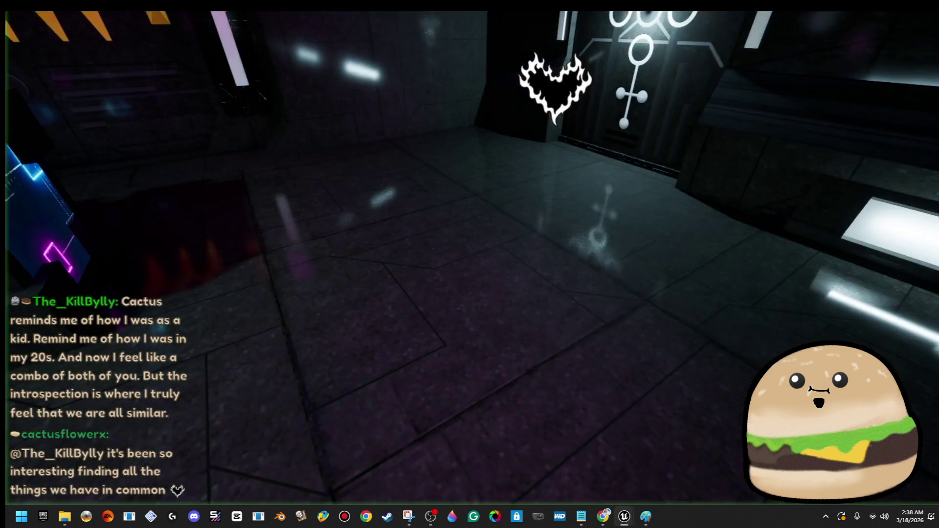
{"action": "key", "text": "F11"}
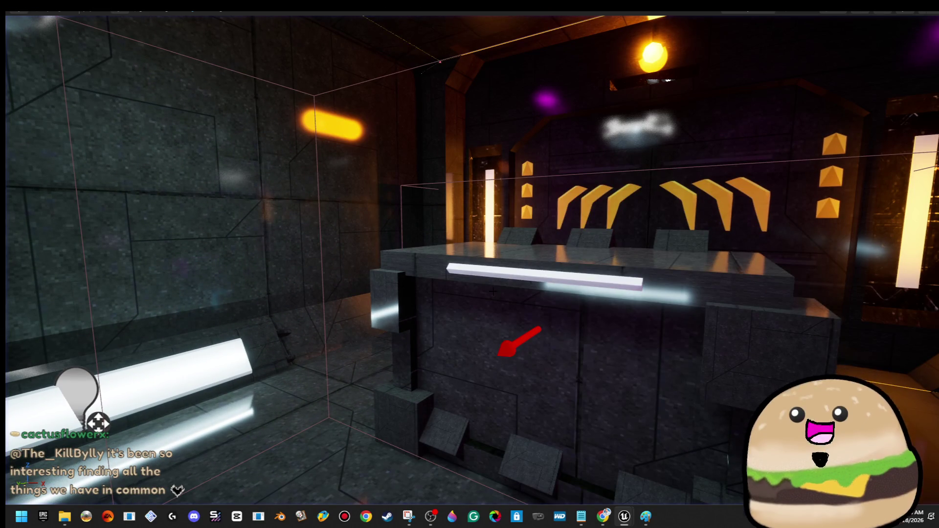
Reopen the space_loot_crate_x Event Graph from the crate and pan to its right-side wires
{"action": "right_click", "coordinate": [493, 291]}
{"action": "left_click", "coordinate": [562, 220]}
{"action": "left_click_drag", "start_coordinate": [607, 267], "coordinate": [563, 269]}
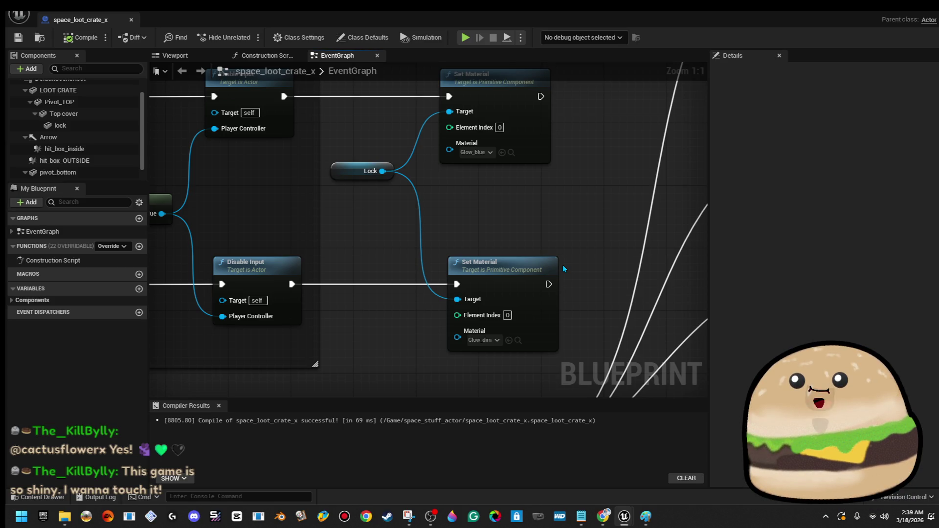
Pan past the Move Component and SpawnActor nodes, select hit_box_inside, and open the graph action menu
{"action": "scroll", "coordinate": [562, 265], "scroll_direction": "down", "scroll_amount": 8}
{"action": "scroll", "coordinate": [572, 283], "scroll_direction": "up", "scroll_amount": 4}
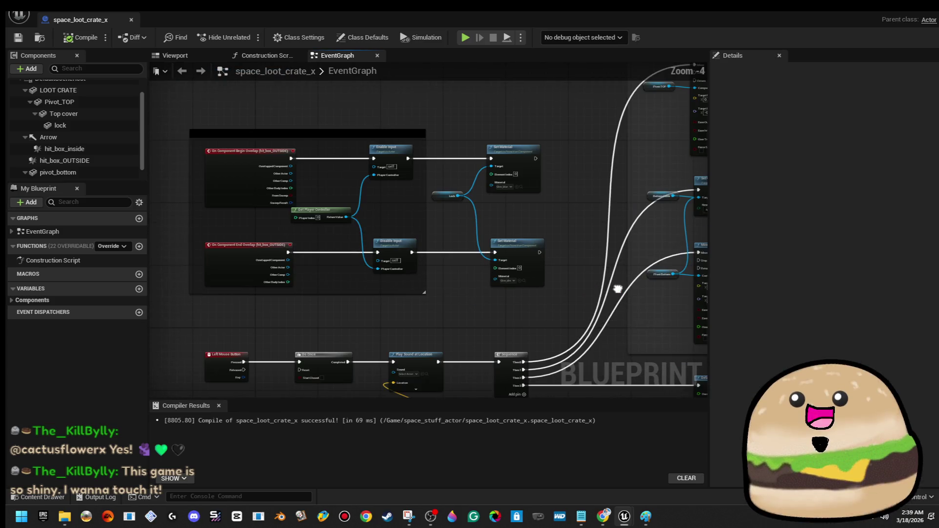
{"action": "left_click_drag", "start_coordinate": [618, 289], "coordinate": [389, 254]}
{"action": "scroll", "coordinate": [389, 254], "scroll_direction": "down", "scroll_amount": 3}
{"action": "scroll", "coordinate": [590, 338], "scroll_direction": "up", "scroll_amount": 2}
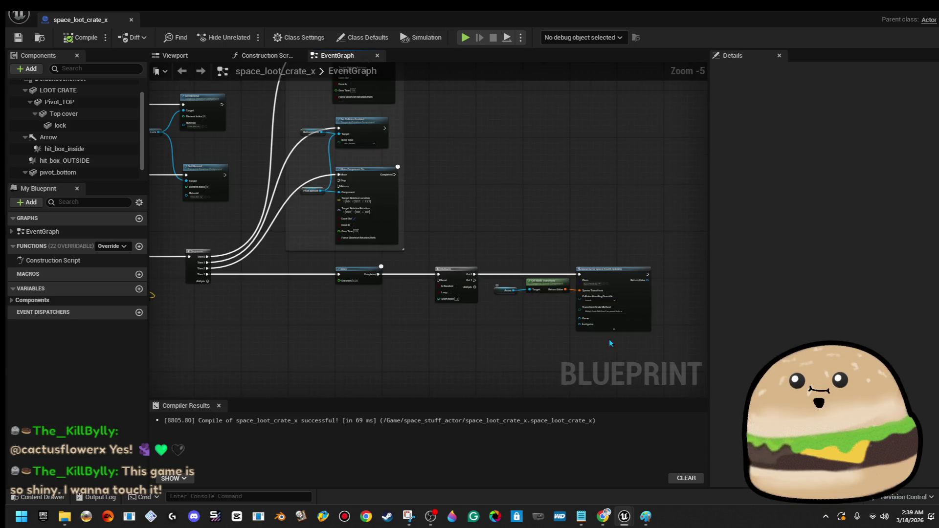
{"action": "scroll", "coordinate": [560, 345], "scroll_direction": "down", "scroll_amount": 1}
{"action": "mouse_move", "coordinate": [304, 325]}
{"action": "left_mouse_down"}
{"action": "mouse_move", "coordinate": [530, 283]}
{"action": "mouse_move", "coordinate": [366, 280]}
{"action": "mouse_move", "coordinate": [380, 260]}
{"action": "left_mouse_up"}
{"action": "right_click", "coordinate": [380, 261]}
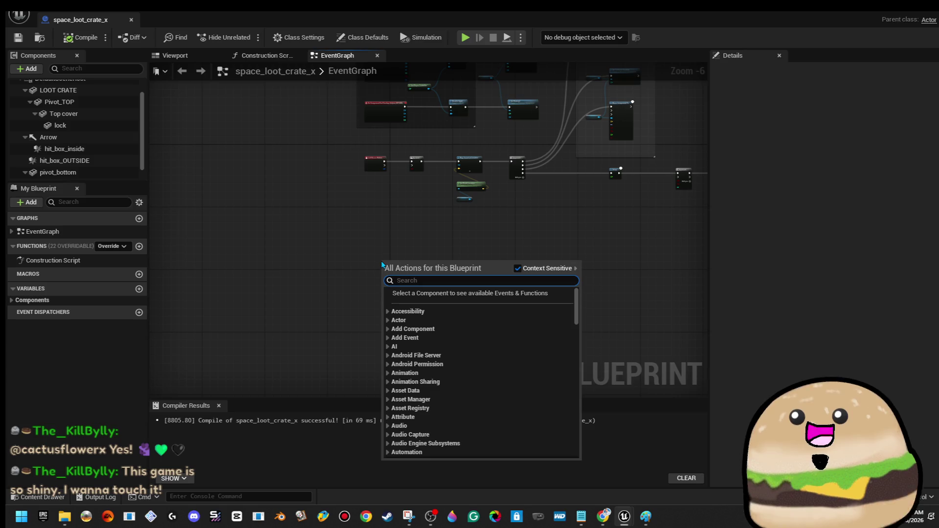
{"action": "left_click", "coordinate": [65, 148]}
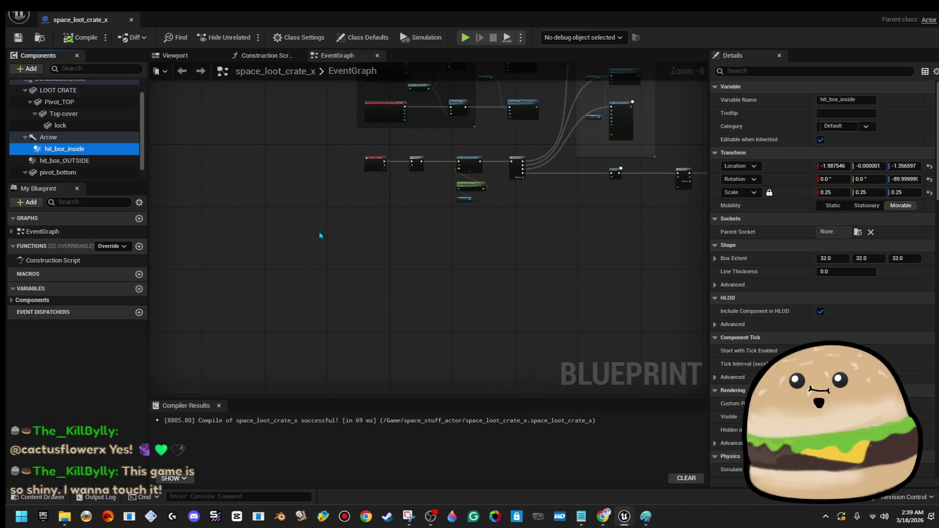
{"action": "right_click", "coordinate": [356, 225]}
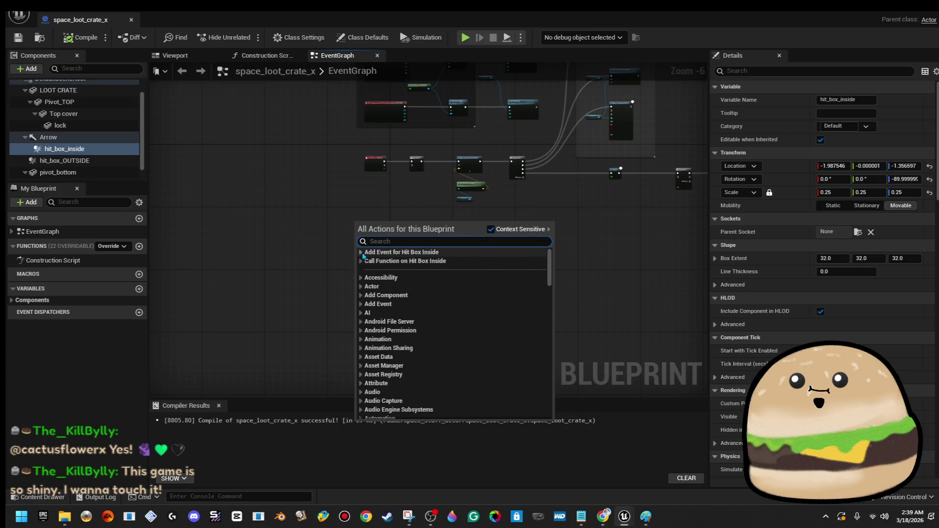
Add an On Component Begin Overlap (hit_box_inside) event and place it in open graph space
{"action": "left_click", "coordinate": [364, 253]}
{"action": "left_click", "coordinate": [366, 261]}
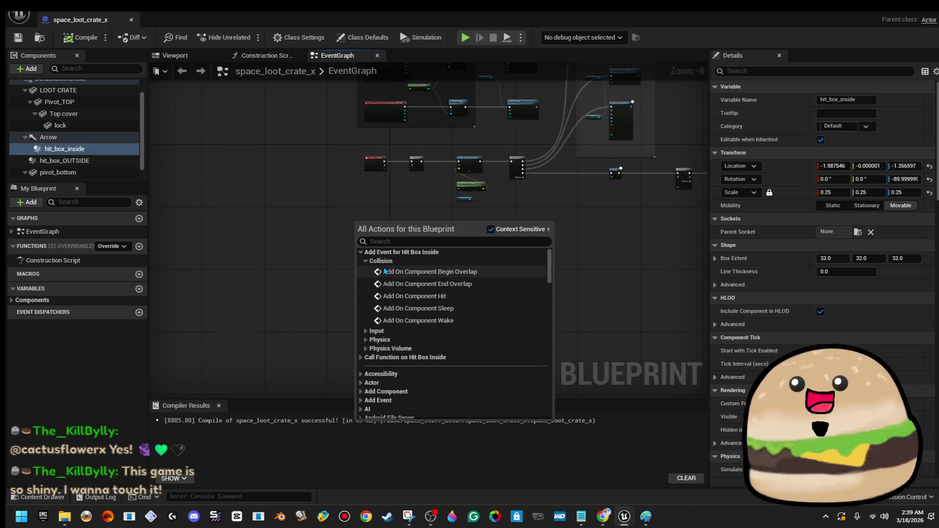
{"action": "left_click", "coordinate": [390, 269]}
{"action": "scroll", "coordinate": [311, 233], "scroll_direction": "up", "scroll_amount": 4}
{"action": "left_click_drag", "start_coordinate": [311, 234], "coordinate": [408, 326]}
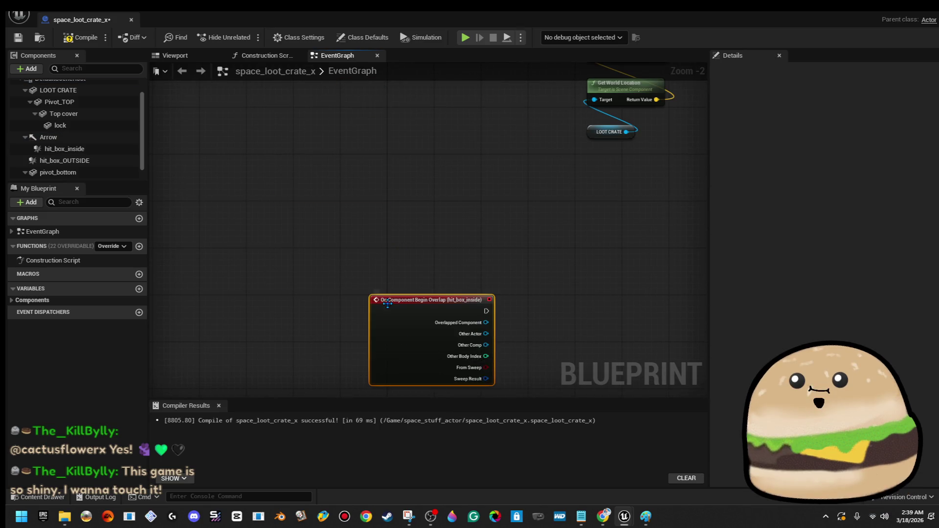
{"action": "scroll", "coordinate": [363, 249], "scroll_direction": "down", "scroll_amount": 2}
{"action": "left_click_drag", "start_coordinate": [412, 284], "coordinate": [385, 293]}
{"action": "scroll", "coordinate": [384, 293], "scroll_direction": "down", "scroll_amount": 4}
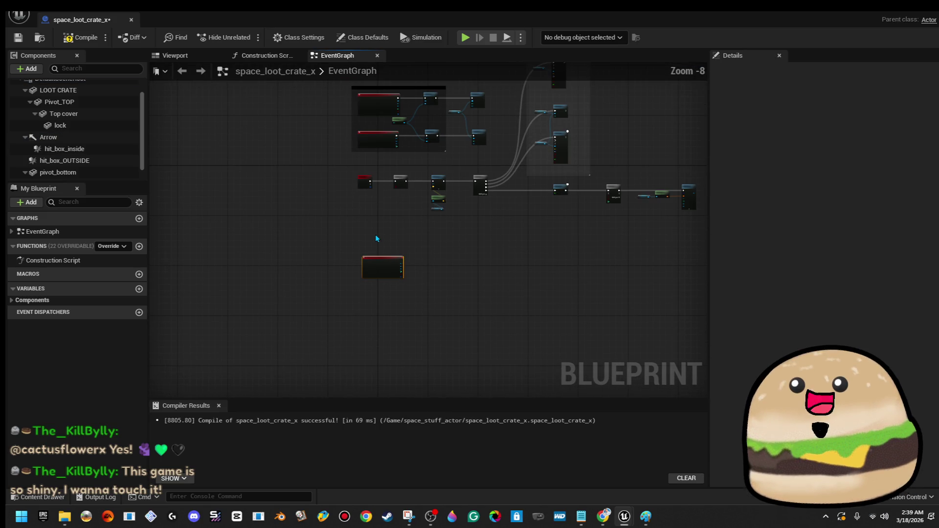
{"action": "scroll", "coordinate": [374, 270], "scroll_direction": "up", "scroll_amount": 5}
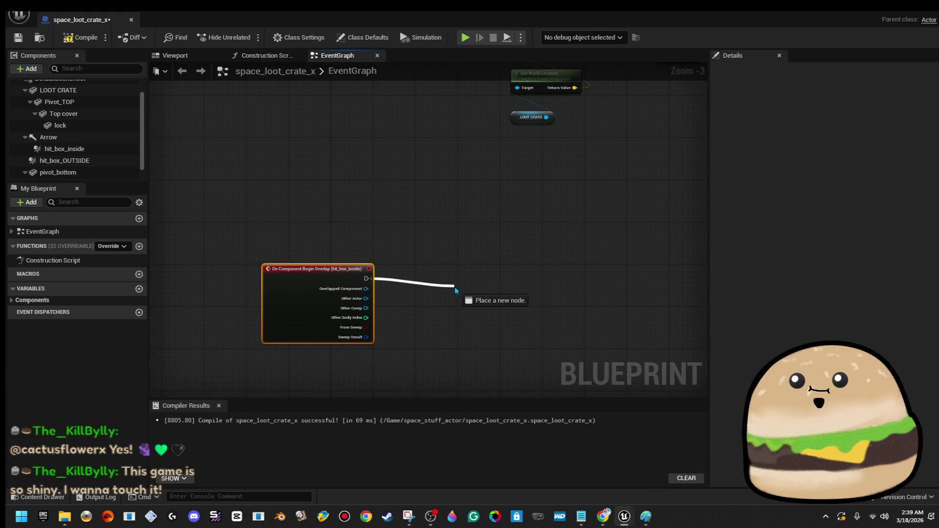
Attach a Delay node with Duration 5 after the overlap event
{"action": "left_click_drag", "start_coordinate": [454, 286], "coordinate": [453, 286]}
{"action": "type", "text": "5"}
{"action": "left_click_drag", "start_coordinate": [497, 294], "coordinate": [492, 289]}
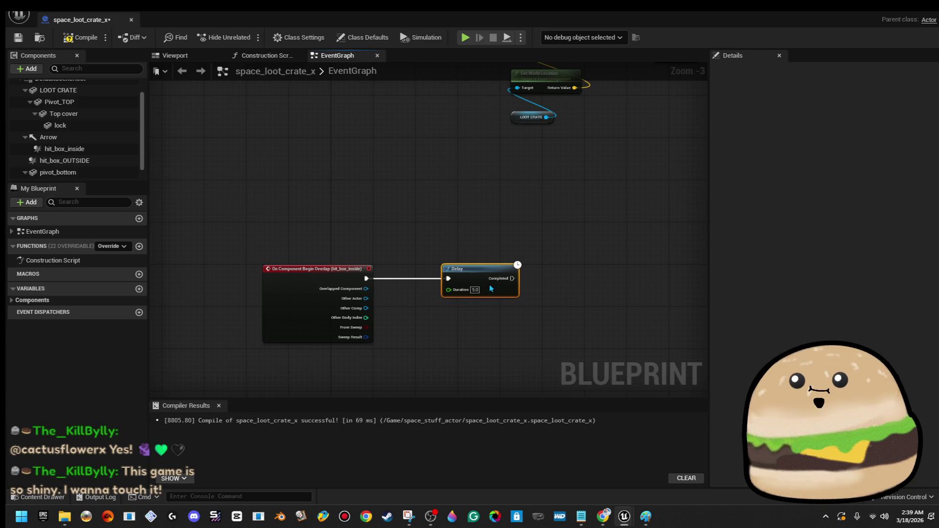
{"action": "left_click_drag", "start_coordinate": [571, 270], "coordinate": [431, 263]}
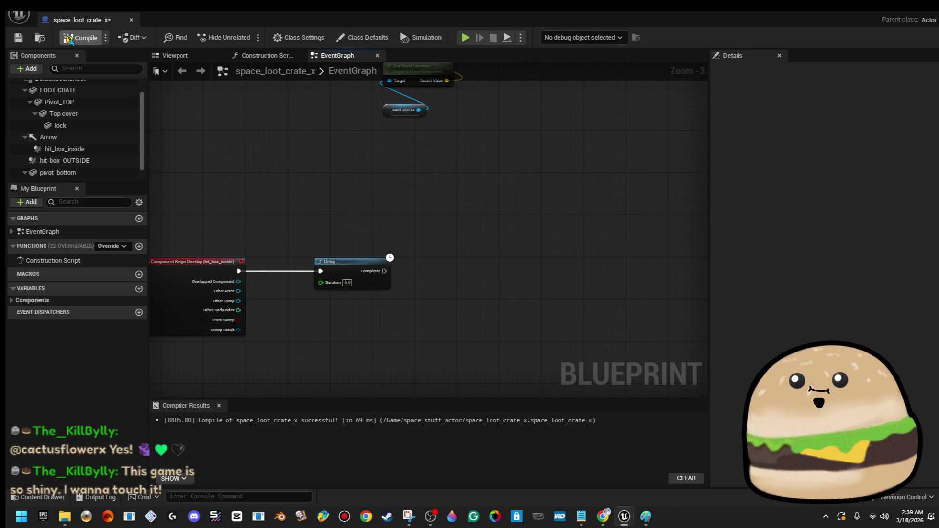
{"action": "scroll", "coordinate": [388, 210], "scroll_direction": "down", "scroll_amount": 3}
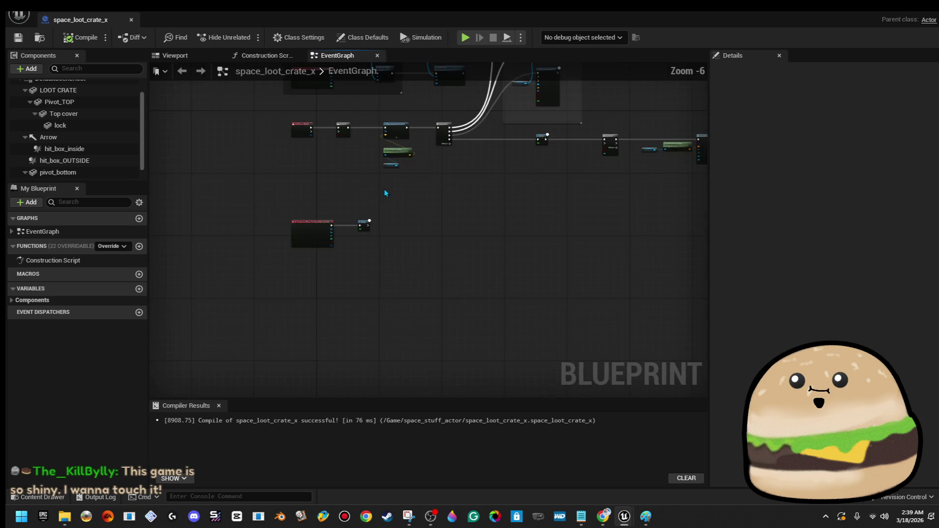
Marquee-select and copy the crate-opening Sequence with its cover and collision actions
{"action": "scroll", "coordinate": [508, 182], "scroll_direction": "up", "scroll_amount": 1}
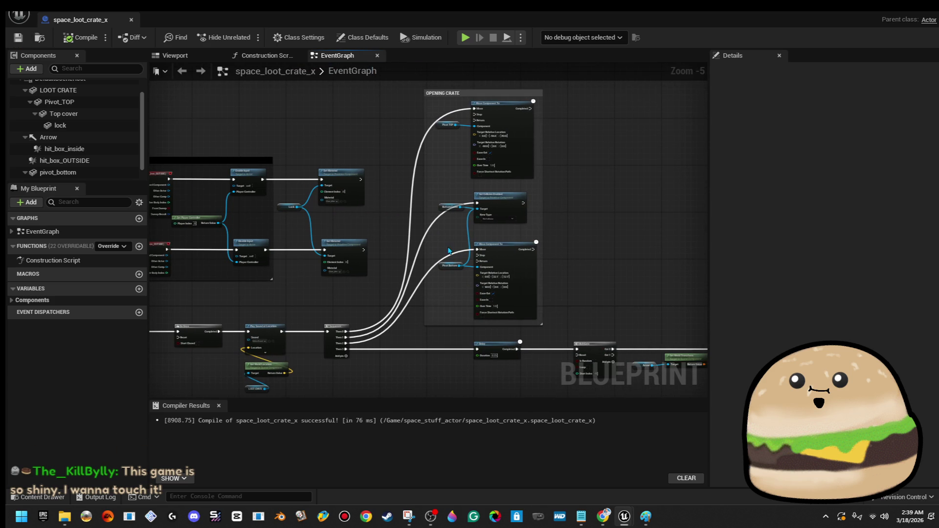
{"action": "left_click_drag", "start_coordinate": [447, 305], "coordinate": [509, 123]}
{"action": "scroll", "coordinate": [522, 148], "scroll_direction": "up", "scroll_amount": 4}
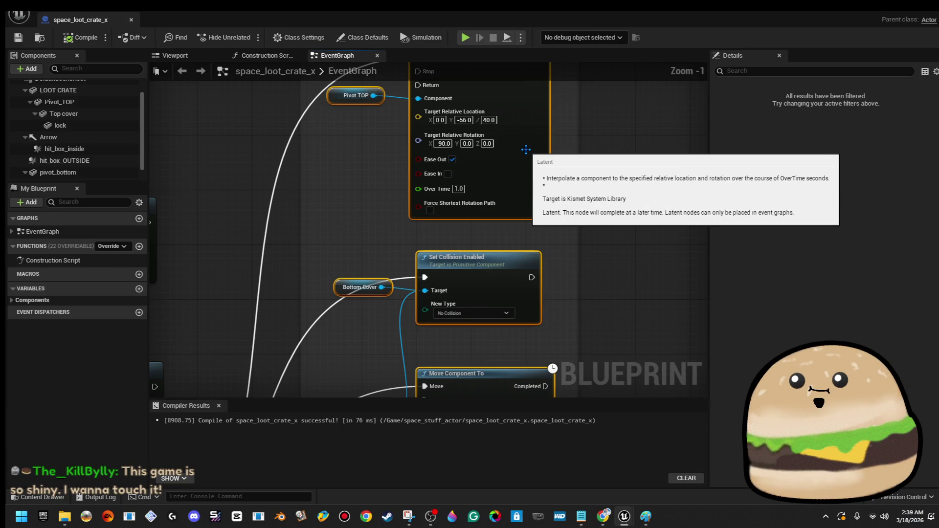
{"action": "scroll", "coordinate": [525, 149], "scroll_direction": "down", "scroll_amount": 3}
{"action": "right_click", "coordinate": [527, 152]}
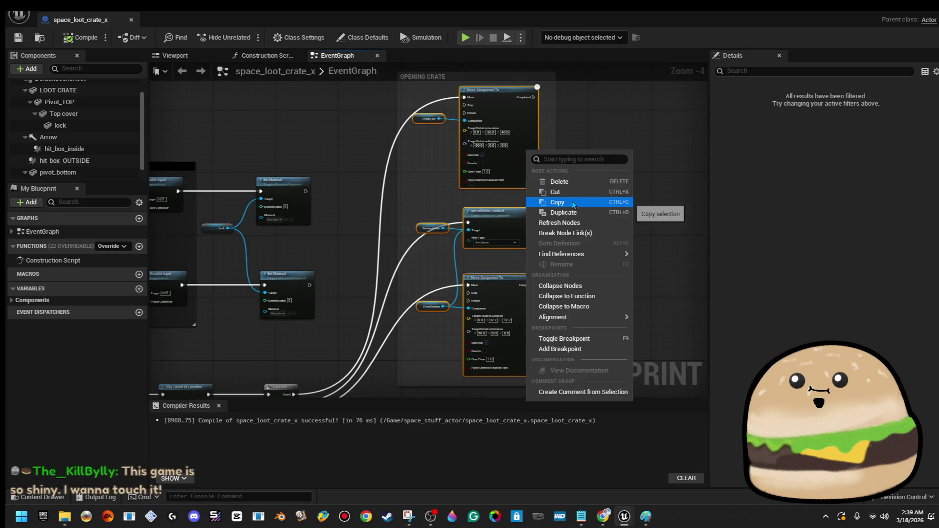
{"action": "left_click", "coordinate": [573, 205]}
{"action": "scroll", "coordinate": [450, 219], "scroll_direction": "down", "scroll_amount": 3}
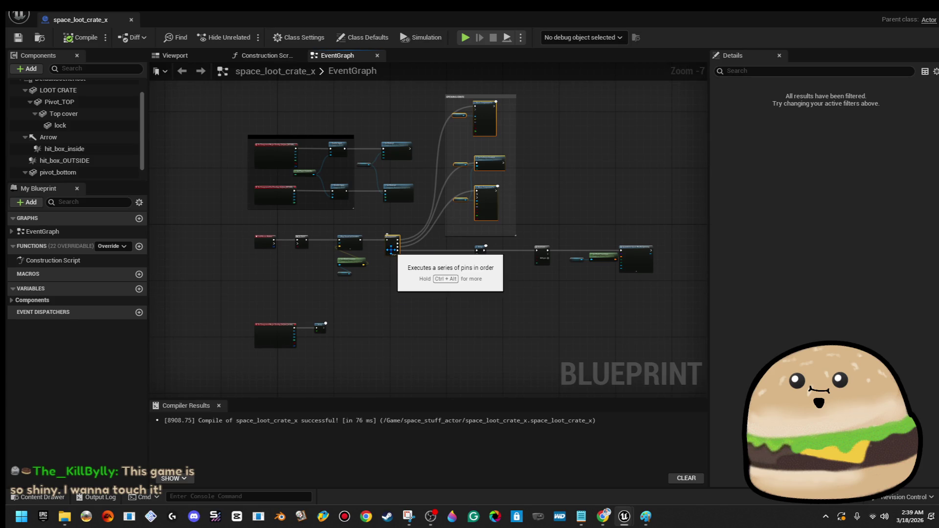
{"action": "right_click", "coordinate": [391, 251]}
{"action": "left_click", "coordinate": [425, 302]}
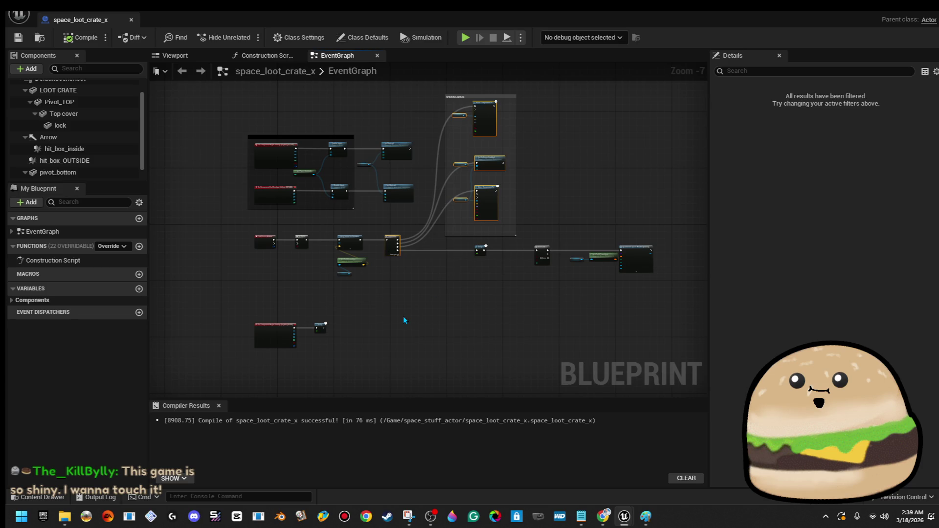
Paste the copied nodes and arrange them level with the overlap event and its Delay
{"action": "left_click_drag", "start_coordinate": [403, 325], "coordinate": [406, 186]}
{"action": "key", "text": "ctrl+v"}
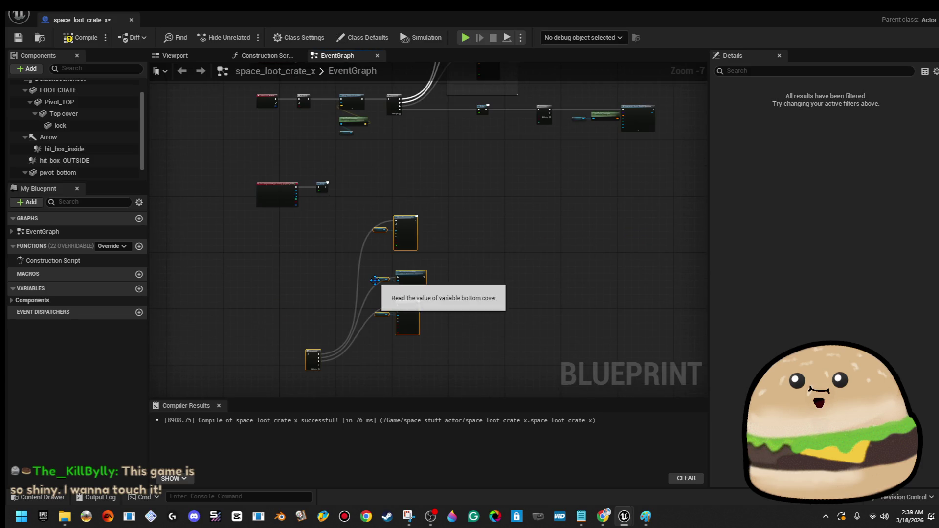
{"action": "left_click_drag", "start_coordinate": [447, 220], "coordinate": [475, 216]}
{"action": "left_click_drag", "start_coordinate": [513, 166], "coordinate": [429, 350]}
{"action": "left_click_drag", "start_coordinate": [475, 307], "coordinate": [454, 379]}
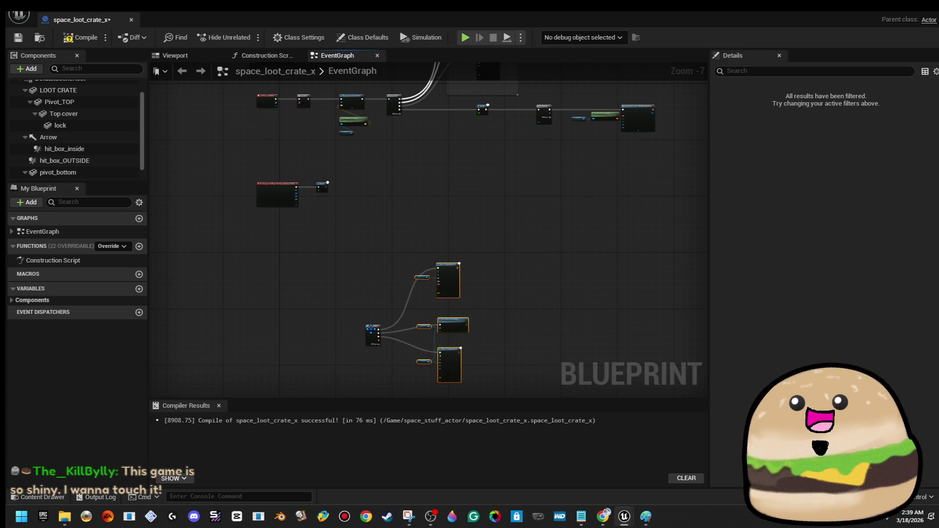
{"action": "mouse_move", "coordinate": [348, 266]}
{"action": "left_mouse_down"}
{"action": "mouse_move", "coordinate": [465, 383]}
{"action": "mouse_move", "coordinate": [458, 294]}
{"action": "mouse_move", "coordinate": [468, 273]}
{"action": "left_mouse_up"}
{"action": "left_click_drag", "start_coordinate": [277, 196], "coordinate": [272, 236]}
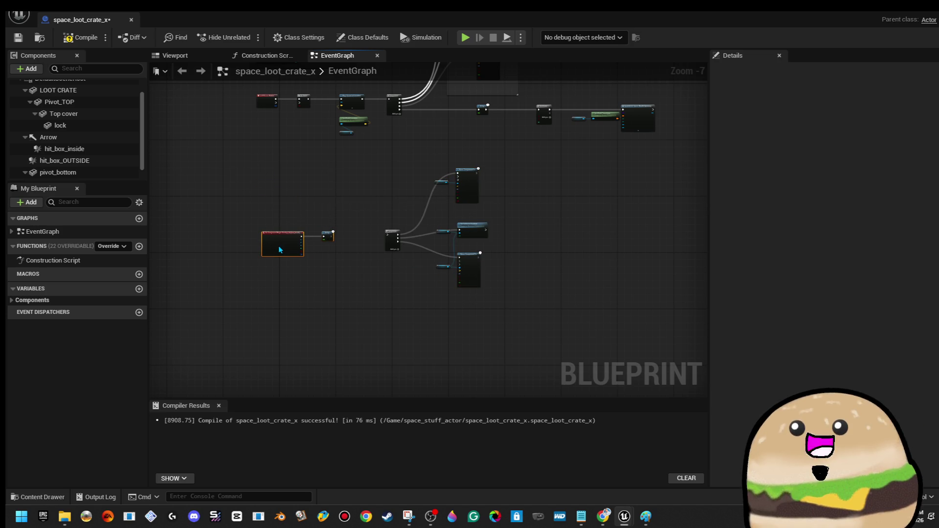
{"action": "scroll", "coordinate": [332, 235], "scroll_direction": "up", "scroll_amount": 5}
Connect the Delay's completion to the copied Sequence and set both Move Component To rotations to 0
{"action": "mouse_move", "coordinate": [376, 255]}
{"action": "left_mouse_down"}
{"action": "mouse_move", "coordinate": [521, 257]}
{"action": "mouse_move", "coordinate": [315, 241]}
{"action": "mouse_move", "coordinate": [355, 233]}
{"action": "mouse_move", "coordinate": [494, 262]}
{"action": "mouse_move", "coordinate": [432, 193]}
{"action": "left_mouse_up"}
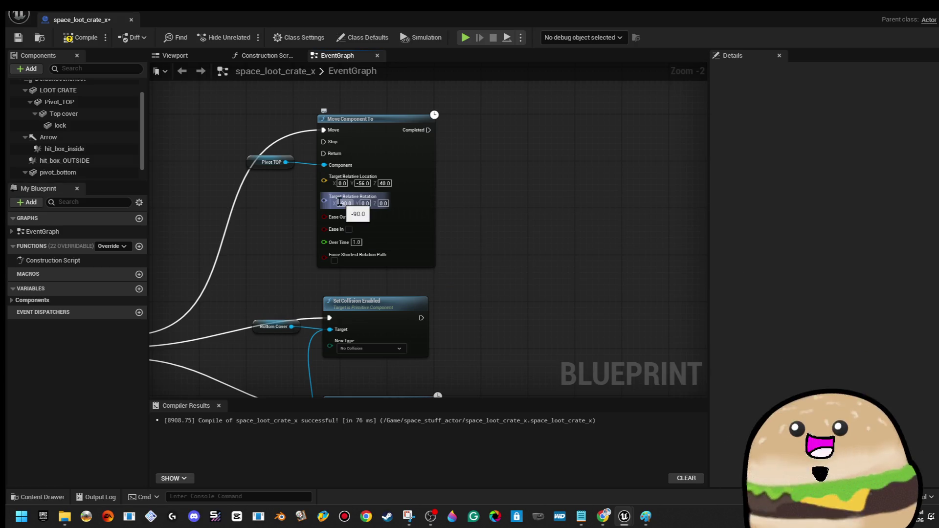
{"action": "type", "text": "0"}
{"action": "left_click_drag", "start_coordinate": [519, 218], "coordinate": [524, 148]}
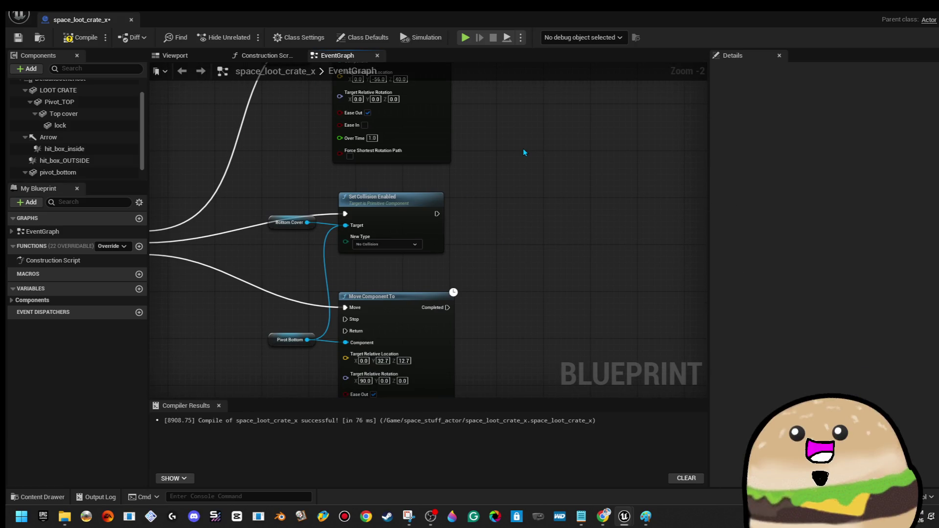
{"action": "left_click_drag", "start_coordinate": [361, 219], "coordinate": [532, 197]}
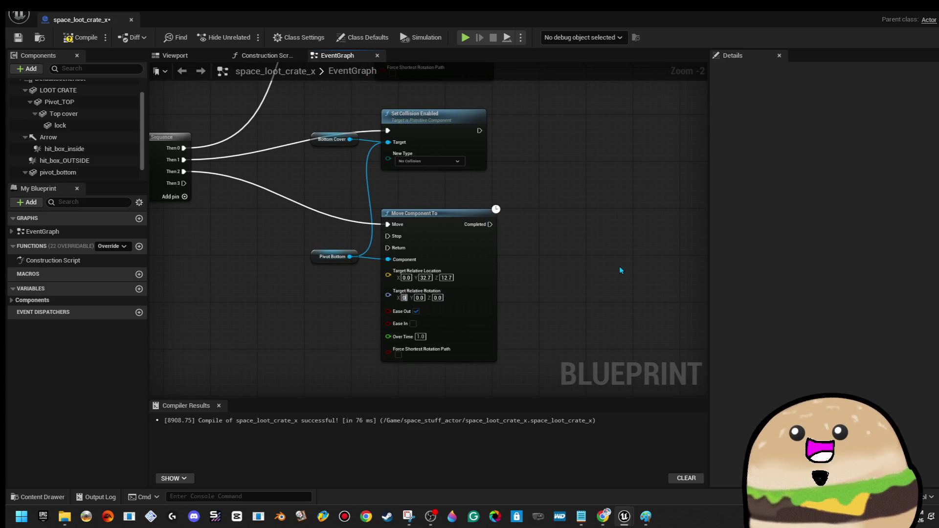
{"action": "left_click_drag", "start_coordinate": [571, 141], "coordinate": [560, 294]}
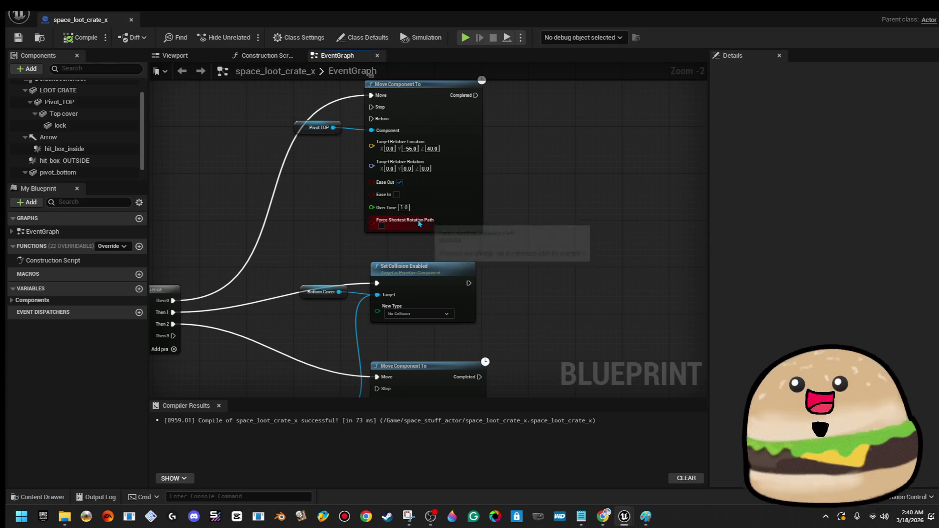
{"action": "mouse_move", "coordinate": [543, 342]}
{"action": "left_mouse_down"}
{"action": "mouse_move", "coordinate": [580, 299]}
{"action": "mouse_move", "coordinate": [621, 277]}
{"action": "left_mouse_up"}
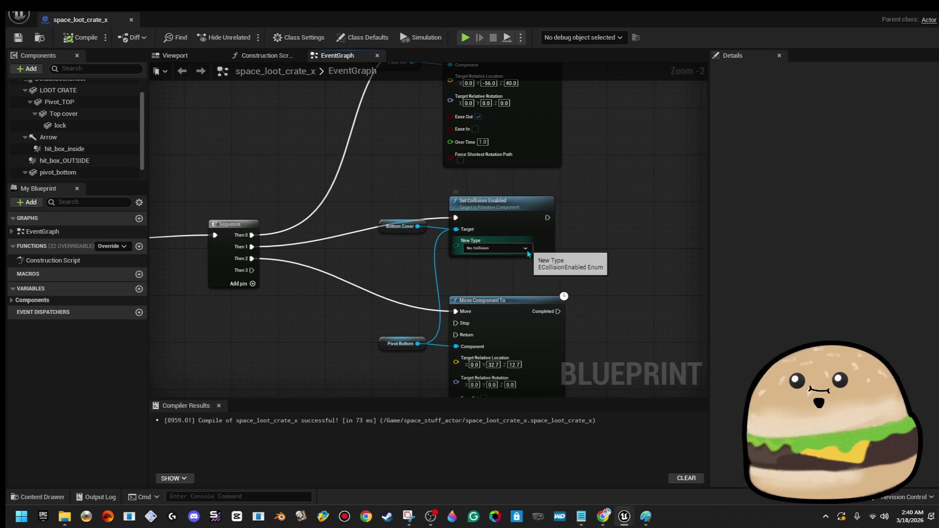
Shift the Set Collision Enabled and Bottom Cover nodes right to make room for a 1.0 Delay
{"action": "left_click_drag", "start_coordinate": [568, 264], "coordinate": [383, 201]}
{"action": "left_click_drag", "start_coordinate": [523, 228], "coordinate": [593, 240]}
{"action": "mouse_move", "coordinate": [251, 246]}
{"action": "left_mouse_down"}
{"action": "mouse_move", "coordinate": [282, 261]}
{"action": "mouse_move", "coordinate": [251, 247]}
{"action": "mouse_move", "coordinate": [367, 241]}
{"action": "mouse_move", "coordinate": [361, 232]}
{"action": "left_mouse_up"}
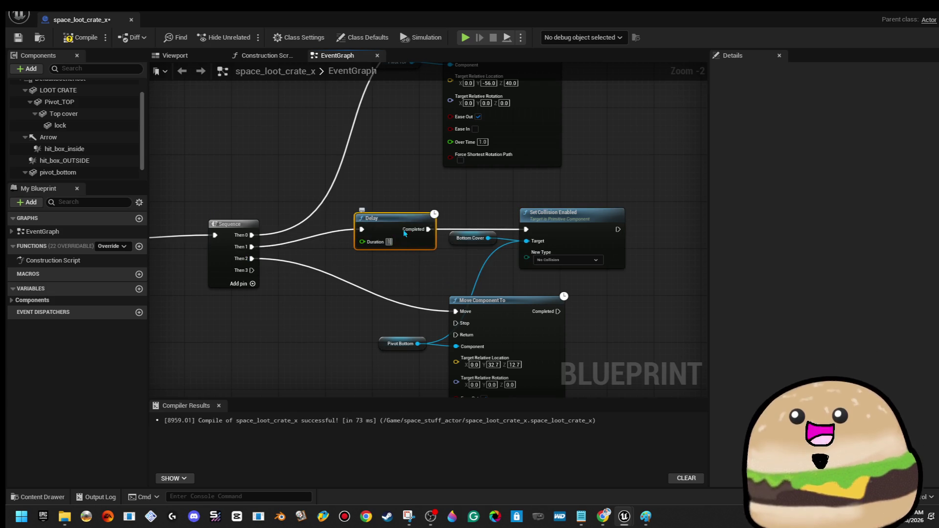
{"action": "left_click_drag", "start_coordinate": [427, 201], "coordinate": [334, 184]}
Set Bottom Cover's New Type to Collision Enabled (Query and Physics) and compile
{"action": "left_click", "coordinate": [477, 243]}
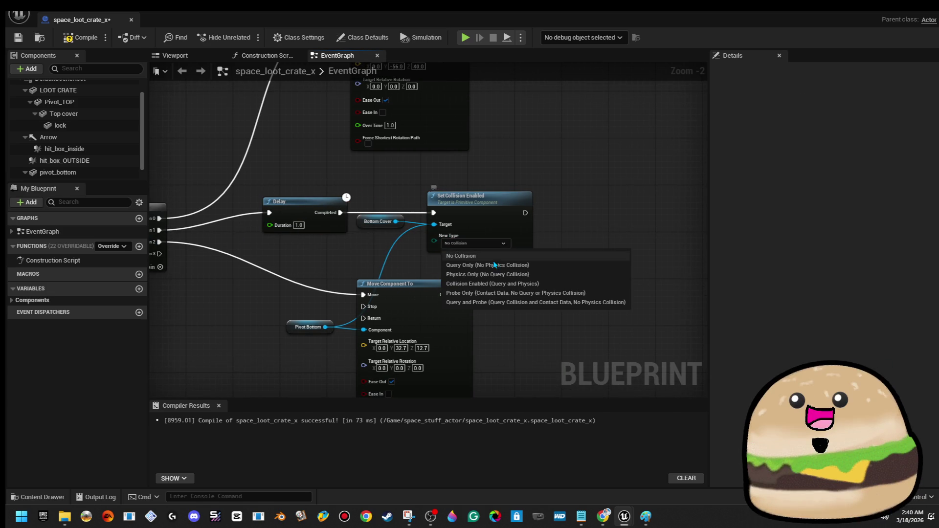
{"action": "left_click", "coordinate": [548, 295]}
{"action": "left_click", "coordinate": [533, 244]}
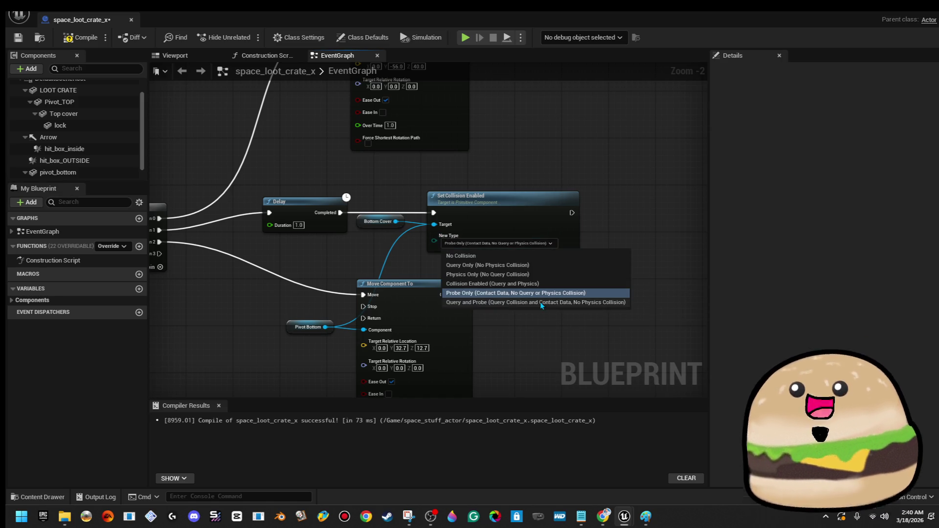
{"action": "left_click", "coordinate": [533, 286]}
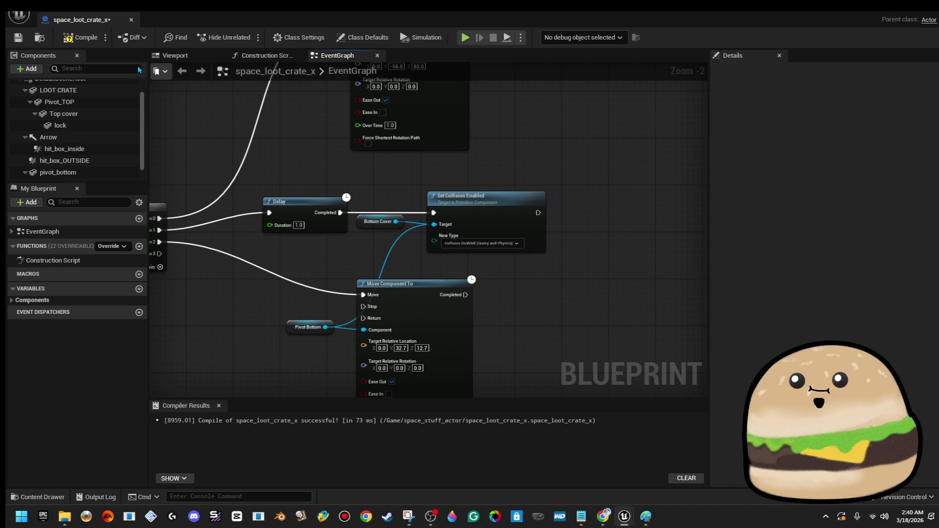
{"action": "left_click", "coordinate": [79, 39]}
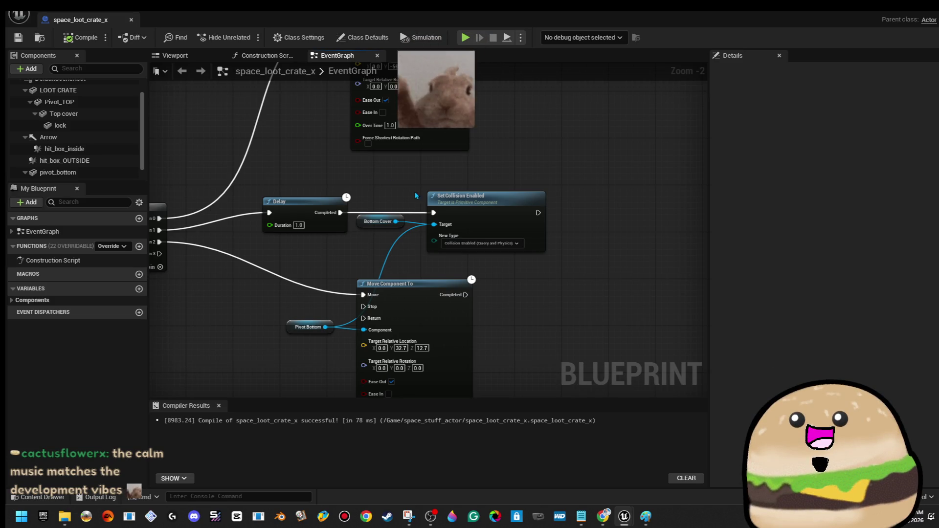
Wrap the crate-closing nodes in a comment box coloured dark red
{"action": "scroll", "coordinate": [416, 187], "scroll_direction": "down", "scroll_amount": 4}
{"action": "mouse_move", "coordinate": [315, 184]}
{"action": "left_mouse_down"}
{"action": "mouse_move", "coordinate": [654, 321]}
{"action": "mouse_move", "coordinate": [648, 349]}
{"action": "left_mouse_up"}
{"action": "key", "text": "c"}
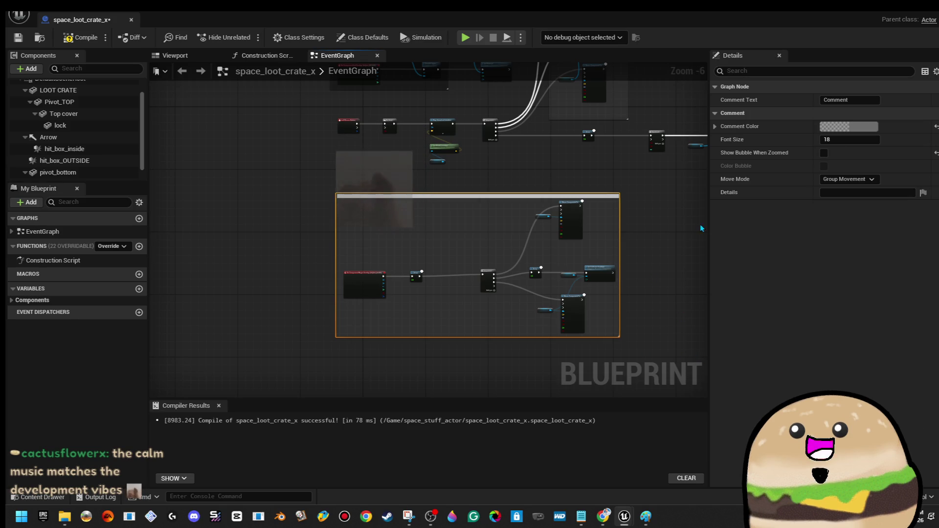
{"action": "left_click", "coordinate": [872, 128]}
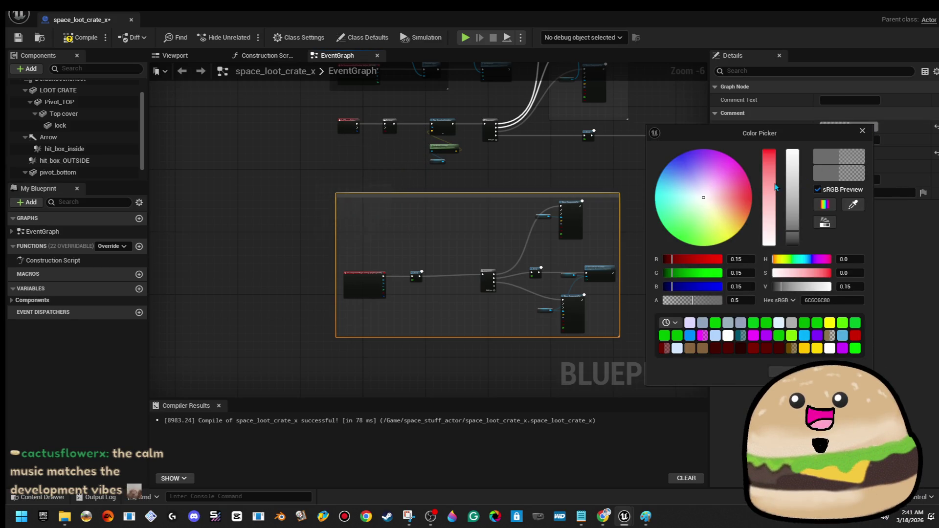
{"action": "left_click_drag", "start_coordinate": [776, 187], "coordinate": [777, 94]}
{"action": "left_click", "coordinate": [617, 162]}
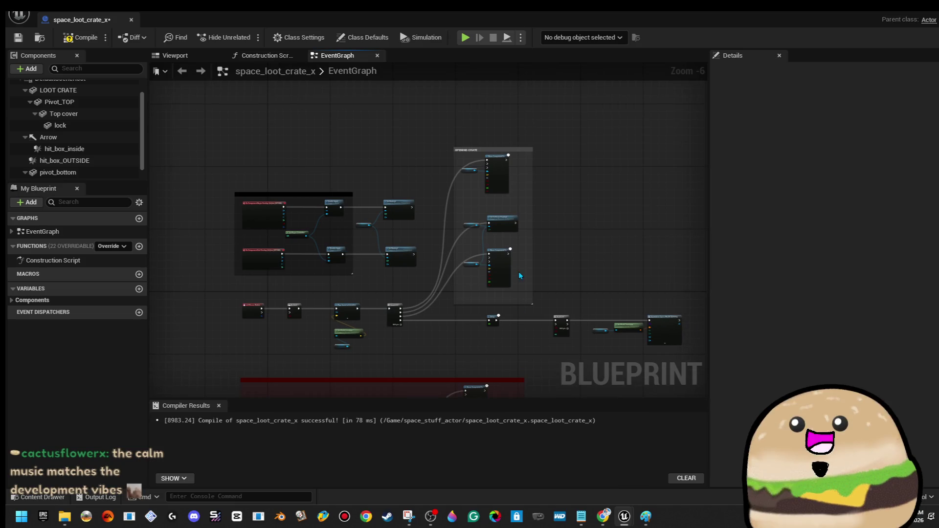
Switch the crate Blueprint to its Viewport preview
{"action": "scroll", "coordinate": [482, 235], "scroll_direction": "down", "scroll_amount": 2}
{"action": "scroll", "coordinate": [378, 192], "scroll_direction": "up", "scroll_amount": 6}
{"action": "left_click_drag", "start_coordinate": [472, 217], "coordinate": [488, 209]}
{"action": "left_click", "coordinate": [193, 59]}
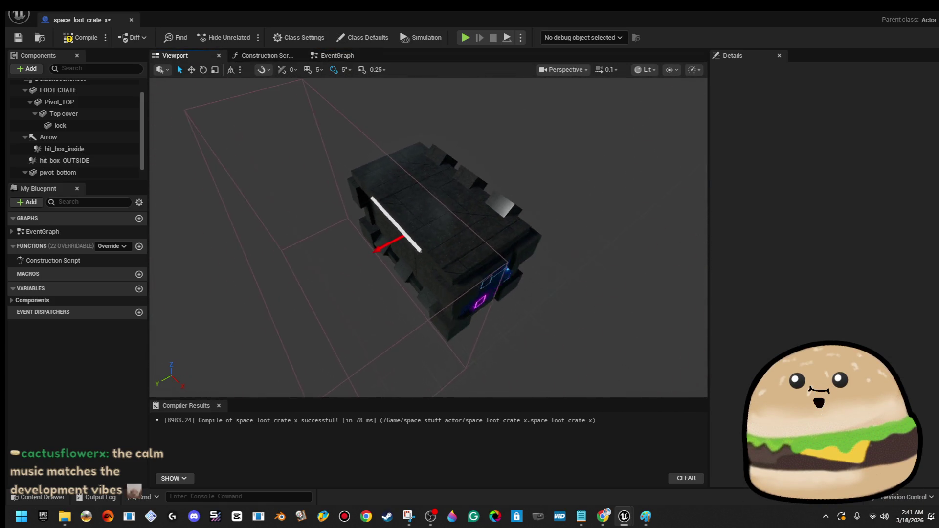
Return to the Event Graph and pan to the mouse-click opening logic
{"action": "left_click", "coordinate": [338, 55]}
{"action": "mouse_move", "coordinate": [520, 188]}
{"action": "left_mouse_down"}
{"action": "mouse_move", "coordinate": [438, 161]}
{"action": "mouse_move", "coordinate": [373, 164]}
{"action": "mouse_move", "coordinate": [530, 132]}
{"action": "mouse_move", "coordinate": [441, 101]}
{"action": "mouse_move", "coordinate": [367, 96]}
{"action": "left_mouse_up"}
{"action": "scroll", "coordinate": [440, 188], "scroll_direction": "down", "scroll_amount": 2}
{"action": "left_click_drag", "start_coordinate": [419, 263], "coordinate": [536, 196]}
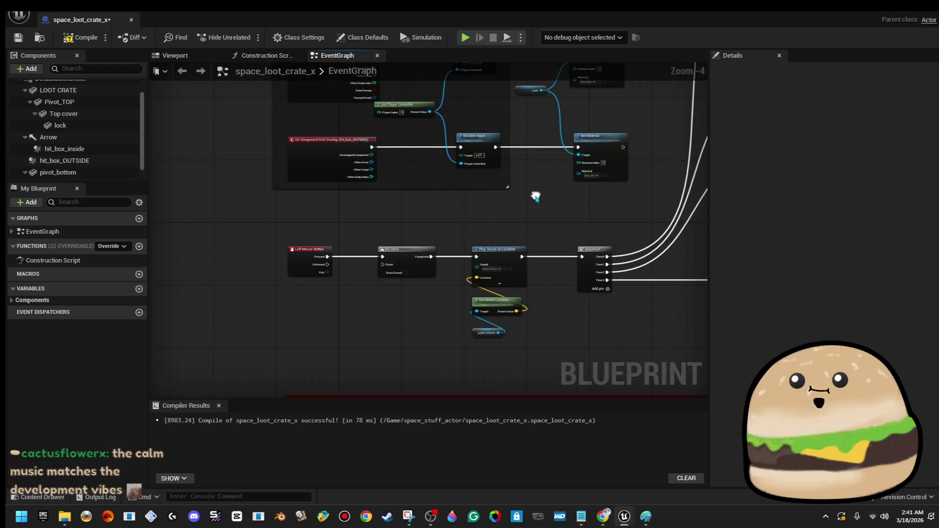
{"action": "scroll", "coordinate": [315, 303], "scroll_direction": "up", "scroll_amount": 3}
Reopen the Event Graph and navigate to the sound, Delay and MultiGate nodes
{"action": "left_click", "coordinate": [175, 55]}
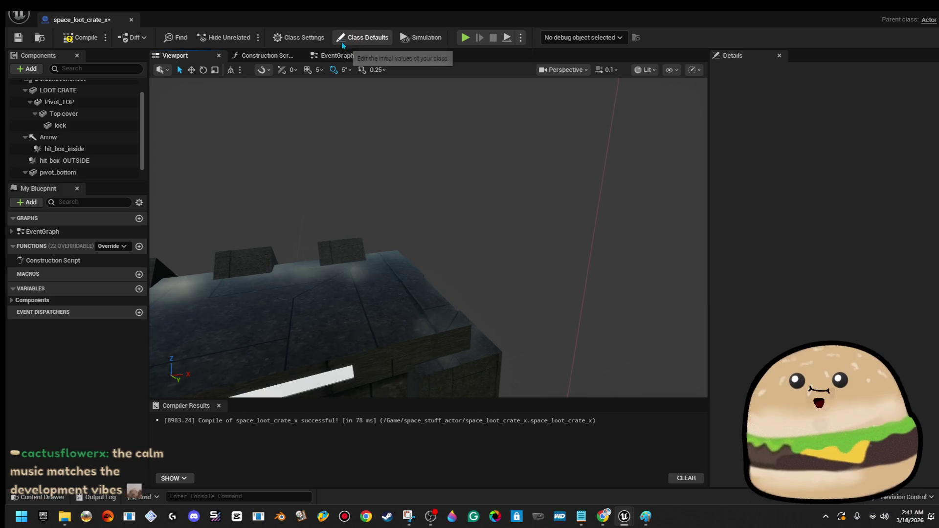
{"action": "left_click", "coordinate": [336, 57]}
{"action": "left_click_drag", "start_coordinate": [437, 234], "coordinate": [258, 237]}
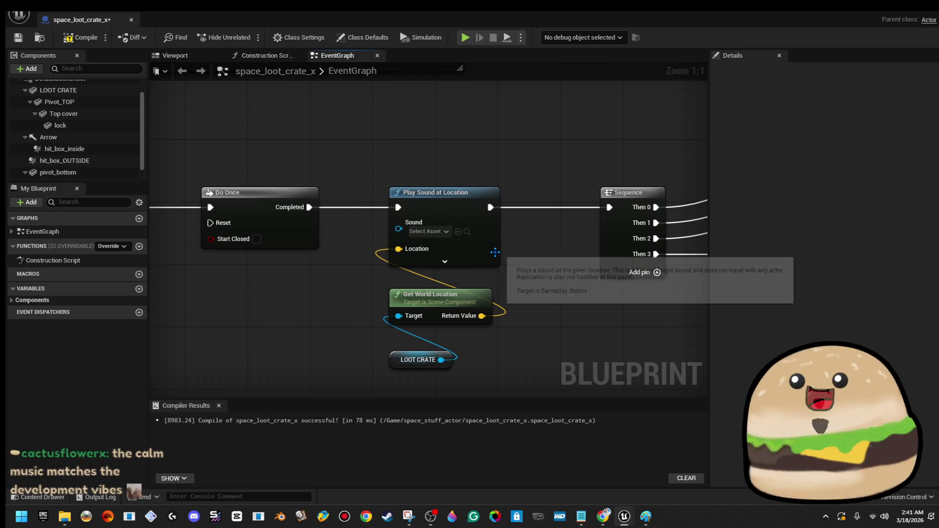
{"action": "left_click_drag", "start_coordinate": [472, 255], "coordinate": [331, 233]}
{"action": "mouse_move", "coordinate": [398, 240]}
{"action": "left_mouse_down"}
{"action": "mouse_move", "coordinate": [346, 237]}
{"action": "mouse_move", "coordinate": [471, 176]}
{"action": "left_mouse_up"}
{"action": "scroll", "coordinate": [429, 267], "scroll_direction": "down", "scroll_amount": 3}
{"action": "mouse_move", "coordinate": [429, 266]}
{"action": "left_mouse_down"}
{"action": "mouse_move", "coordinate": [543, 203]}
{"action": "mouse_move", "coordinate": [417, 329]}
{"action": "mouse_move", "coordinate": [497, 212]}
{"action": "mouse_move", "coordinate": [528, 109]}
{"action": "mouse_move", "coordinate": [536, 216]}
{"action": "mouse_move", "coordinate": [505, 264]}
{"action": "mouse_move", "coordinate": [316, 290]}
{"action": "mouse_move", "coordinate": [132, 290]}
{"action": "mouse_move", "coordinate": [476, 137]}
{"action": "mouse_move", "coordinate": [319, 179]}
{"action": "left_mouse_up"}
Inspect the 0.25 Delay, Get World Transform, Arrow and SpawnActor nodes feeding the health pickup
{"action": "left_click_drag", "start_coordinate": [223, 174], "coordinate": [674, 292]}
{"action": "left_click", "coordinate": [208, 201]}
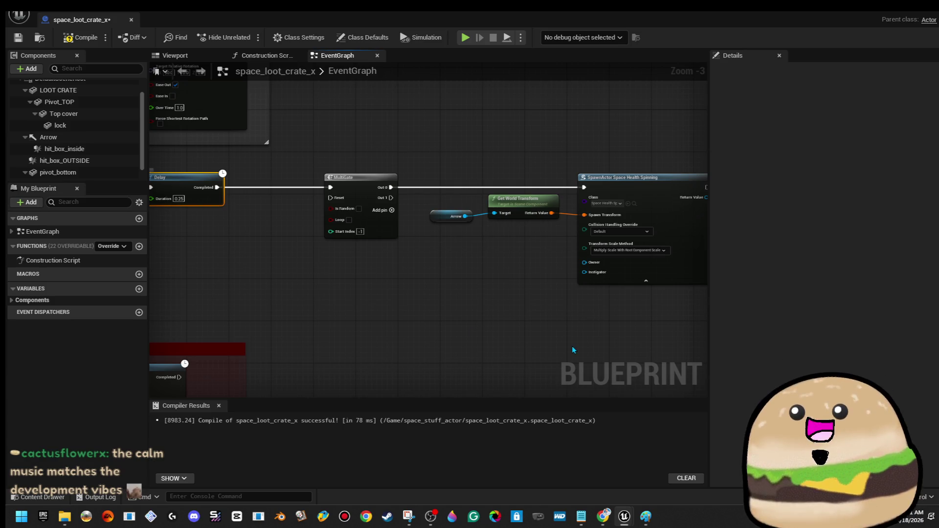
{"action": "left_click", "coordinate": [536, 207]}
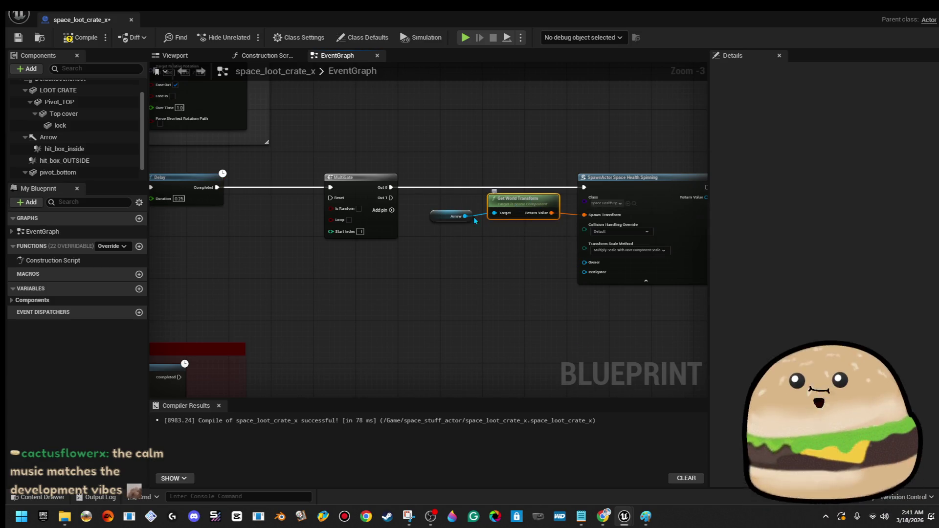
{"action": "left_click", "coordinate": [436, 218]}
{"action": "scroll", "coordinate": [483, 243], "scroll_direction": "up", "scroll_amount": 3}
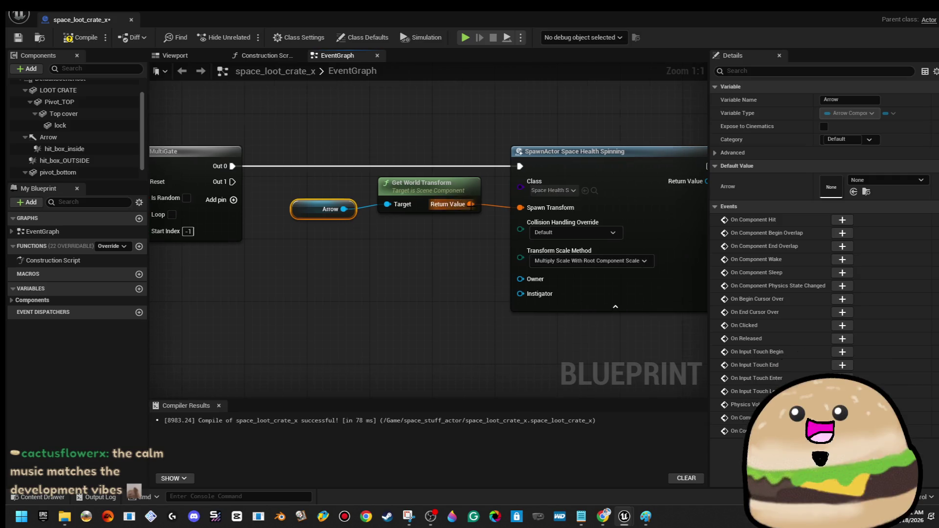
{"action": "left_click", "coordinate": [564, 172]}
{"action": "scroll", "coordinate": [565, 172], "scroll_direction": "down", "scroll_amount": 6}
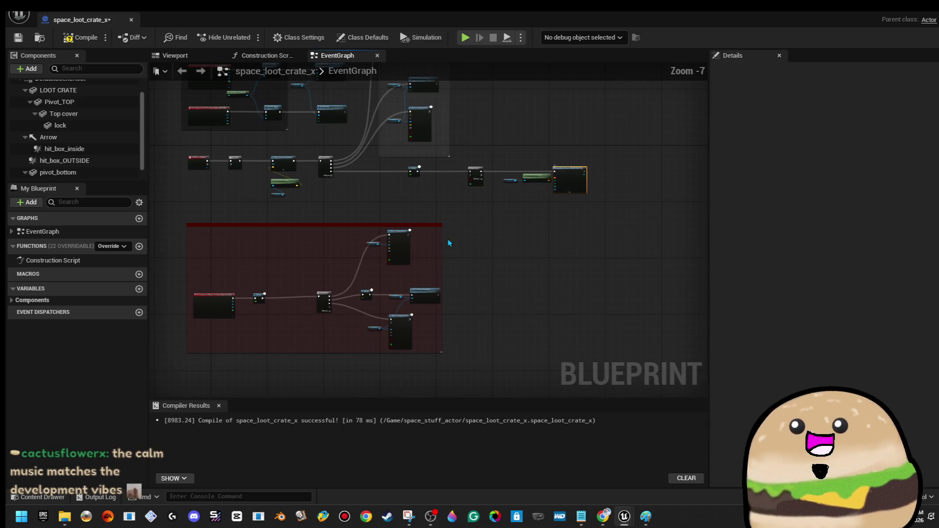
{"action": "scroll", "coordinate": [552, 245], "scroll_direction": "up", "scroll_amount": 4}
{"action": "left_click", "coordinate": [556, 227]}
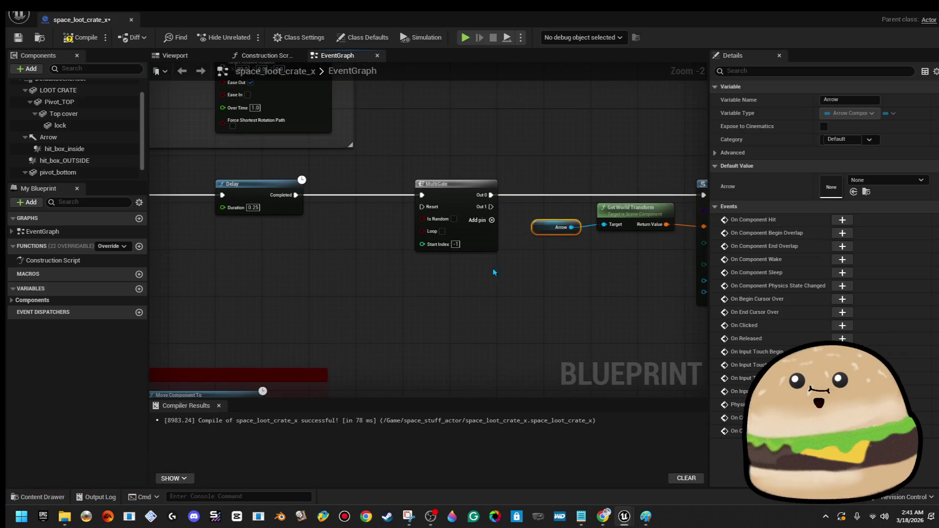
{"action": "scroll", "coordinate": [556, 228], "scroll_direction": "down", "scroll_amount": 1}
{"action": "scroll", "coordinate": [534, 115], "scroll_direction": "down", "scroll_amount": 2}
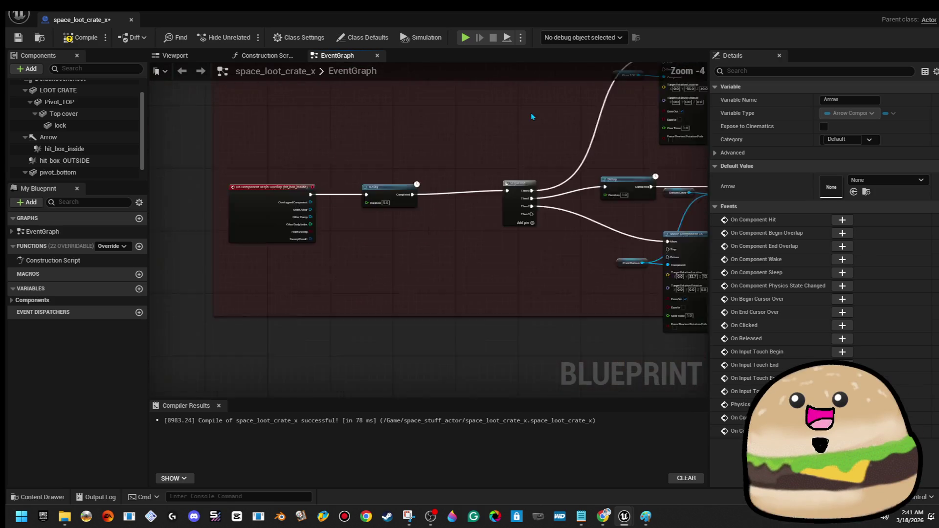
Switch the crate Blueprint to its Viewport, then back to the Event Graph
{"action": "left_click", "coordinate": [175, 56]}
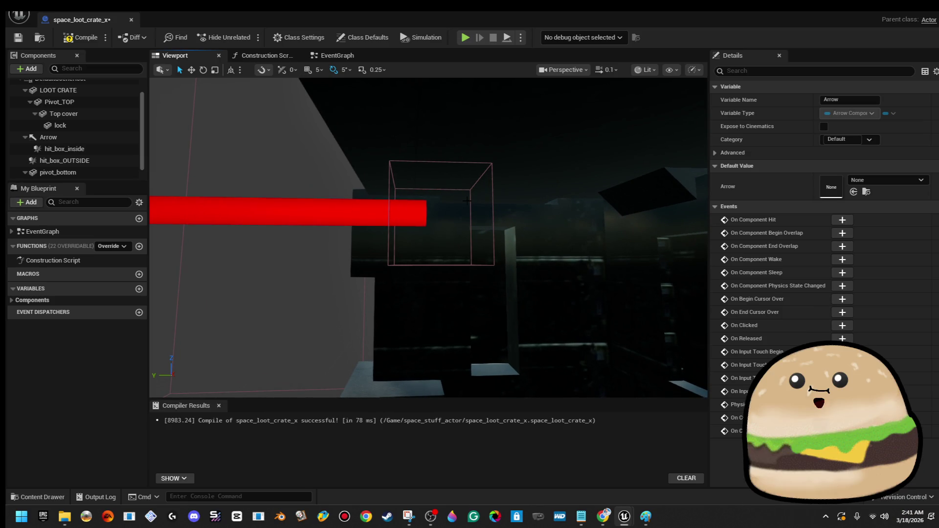
{"action": "left_click", "coordinate": [337, 55]}
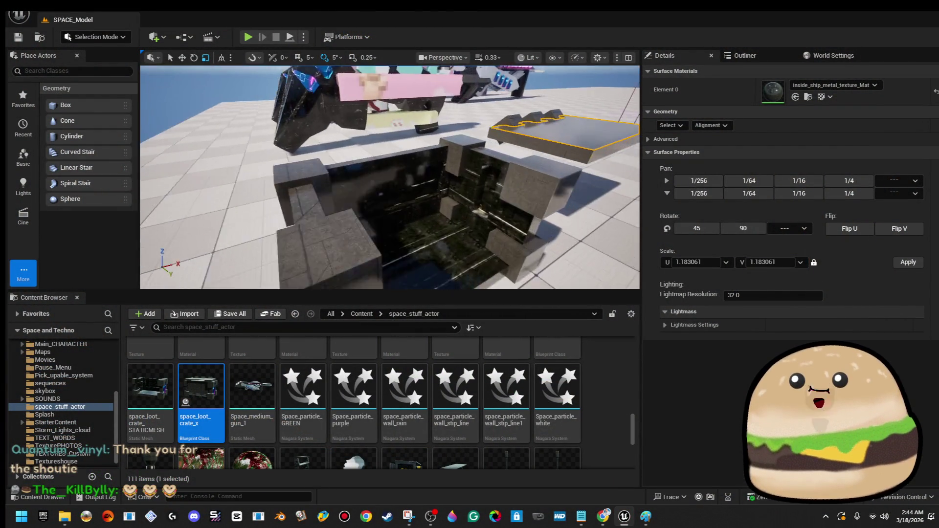
Select Box Brush6 and the crate mesh, then Play From Here beside the crate
{"action": "left_click", "coordinate": [313, 169]}
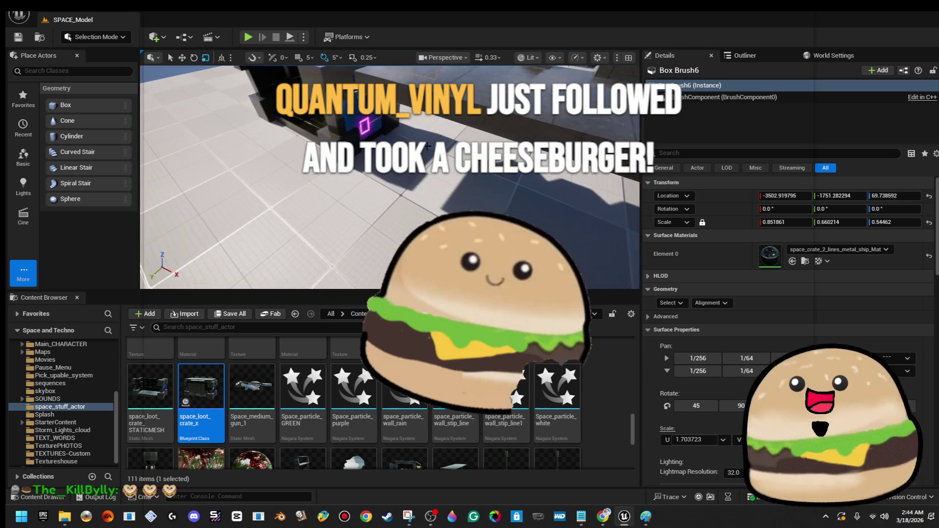
{"action": "left_click", "coordinate": [387, 220]}
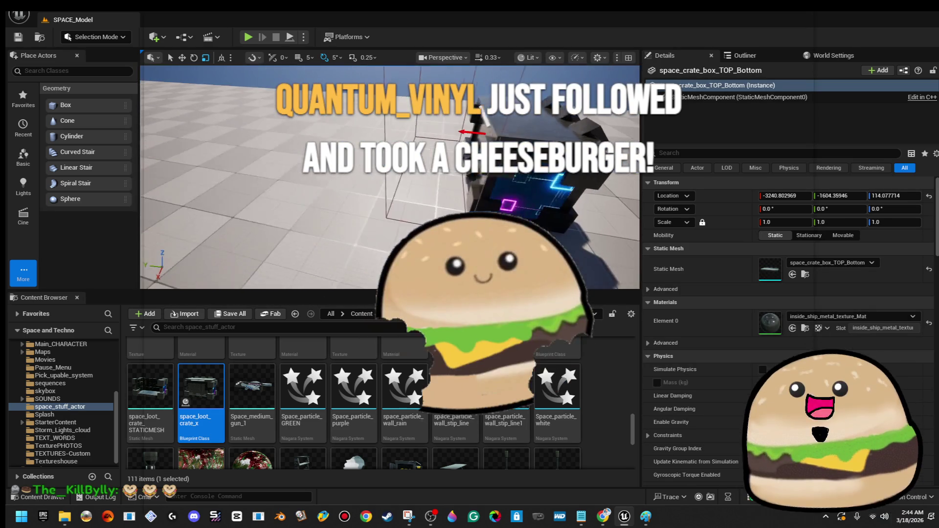
{"action": "right_click", "coordinate": [294, 180]}
{"action": "left_click", "coordinate": [336, 480]}
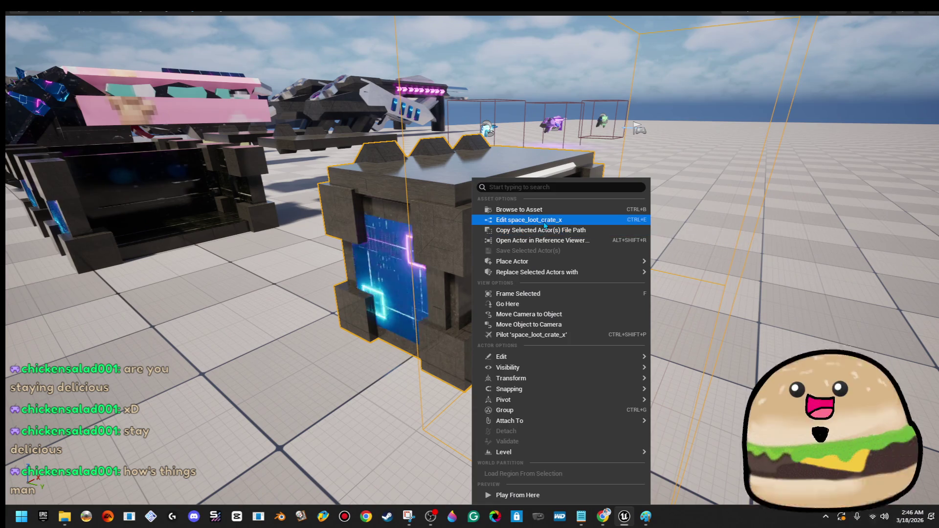
Open space_loot_crate_x, review the overlap Delay and Sequence, compile, and return to the level
{"action": "left_click", "coordinate": [544, 221]}
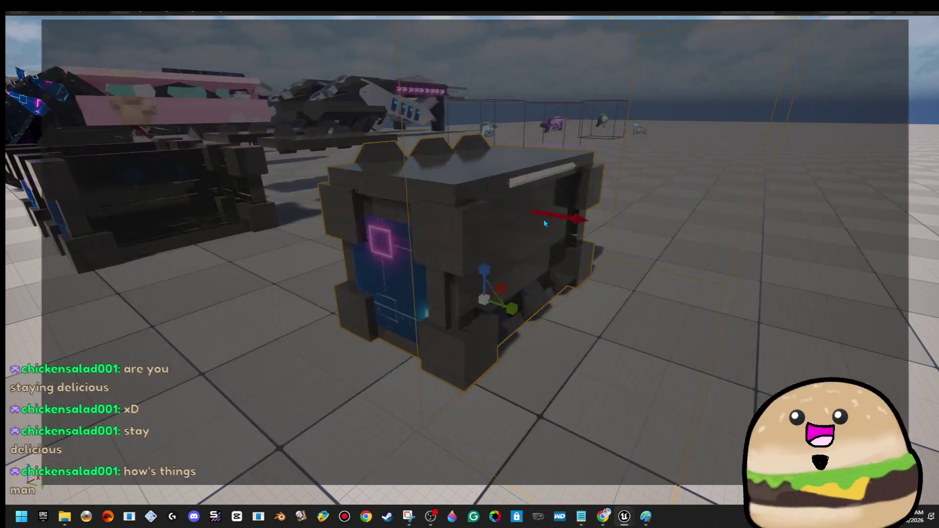
{"action": "scroll", "coordinate": [391, 274], "scroll_direction": "up", "scroll_amount": 6}
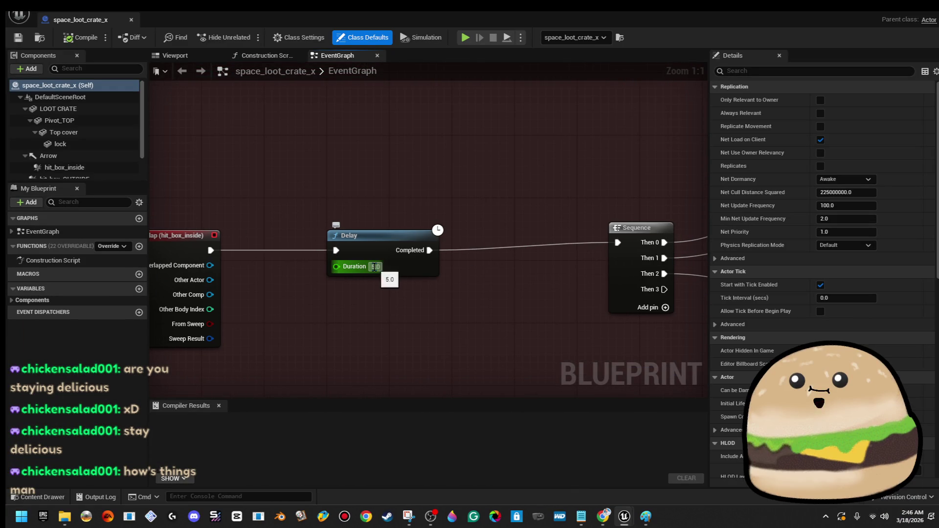
{"action": "scroll", "coordinate": [455, 249], "scroll_direction": "down", "scroll_amount": 2}
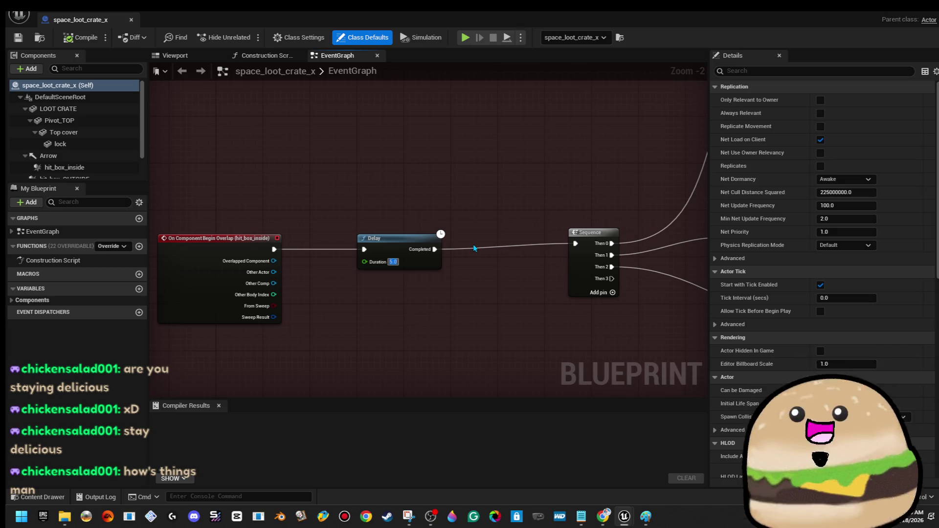
{"action": "scroll", "coordinate": [473, 248], "scroll_direction": "down", "scroll_amount": 2}
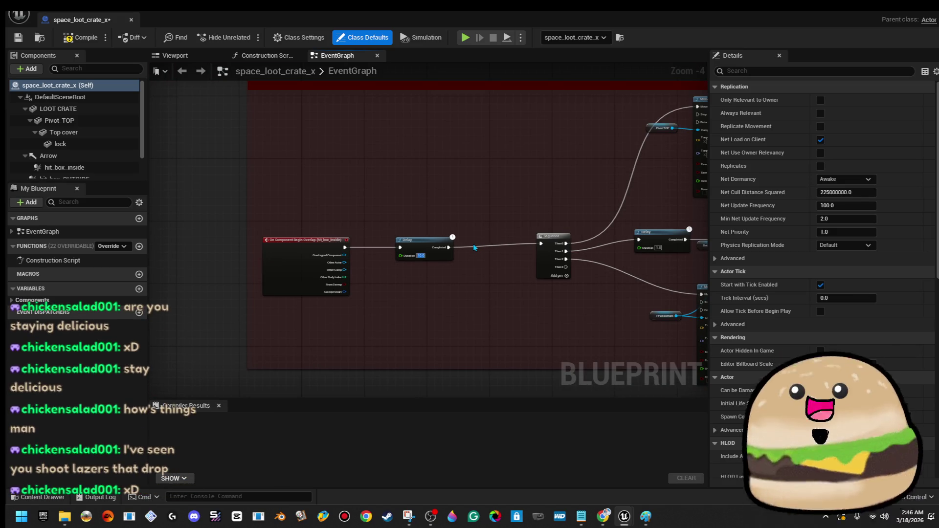
{"action": "left_click", "coordinate": [92, 42]}
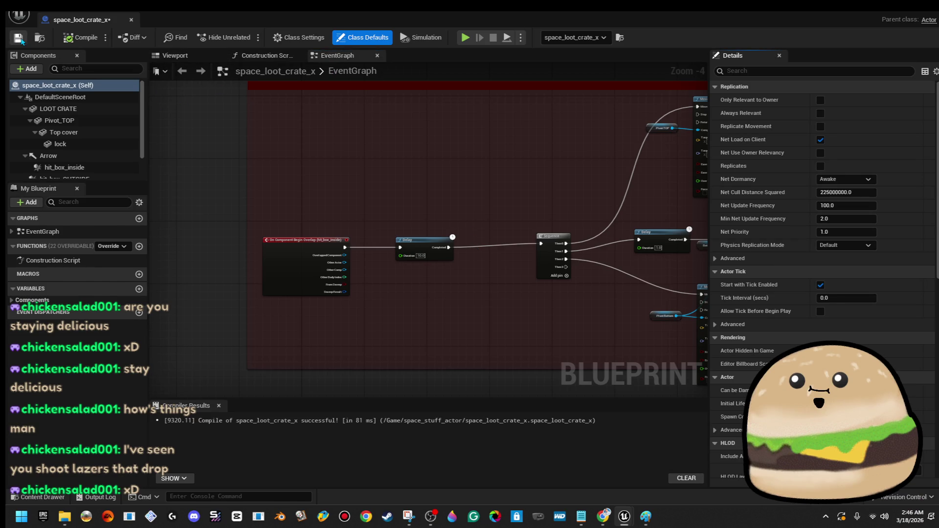
{"action": "key", "text": "alt+Tab"}
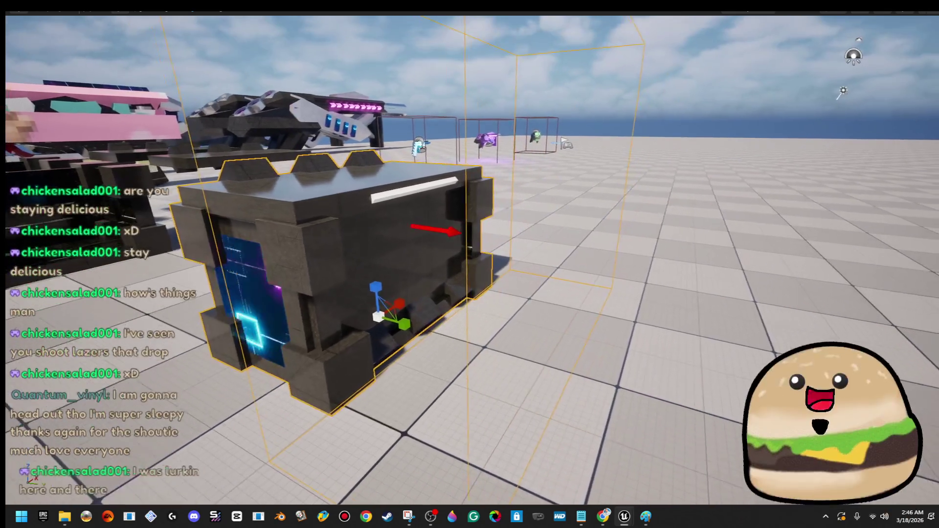
Open space_loot_crate_x from the crate's context menu and compile it
{"action": "mouse_move", "coordinate": [681, 239]}
{"action": "left_mouse_down"}
{"action": "mouse_move", "coordinate": [611, 239]}
{"action": "mouse_move", "coordinate": [680, 240]}
{"action": "left_mouse_up"}
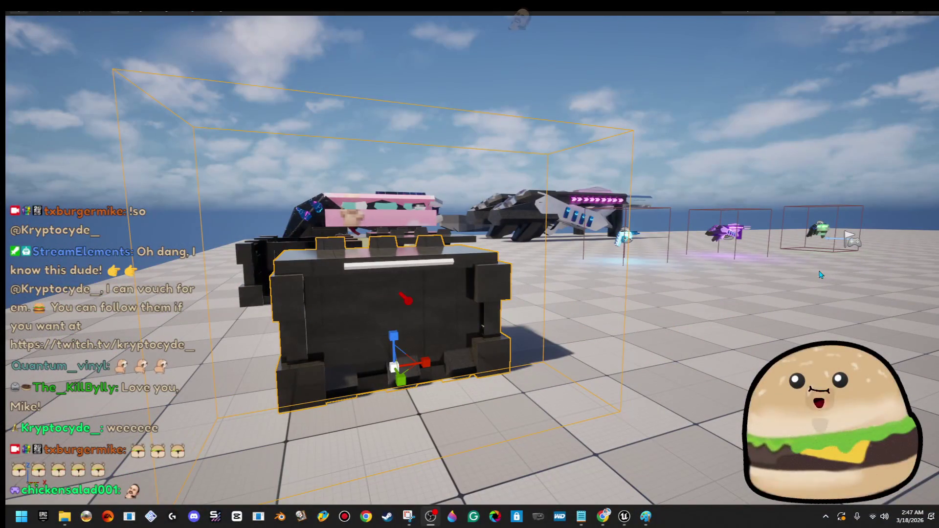
{"action": "mouse_move", "coordinate": [706, 198]}
{"action": "left_mouse_down"}
{"action": "mouse_move", "coordinate": [611, 215]}
{"action": "mouse_move", "coordinate": [508, 258]}
{"action": "left_mouse_up"}
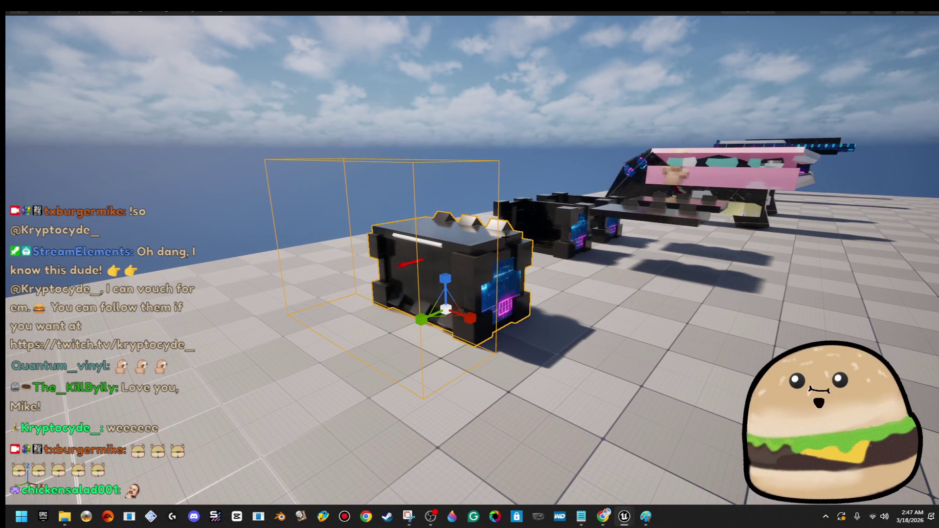
{"action": "right_click", "coordinate": [507, 258]}
{"action": "left_click", "coordinate": [557, 219]}
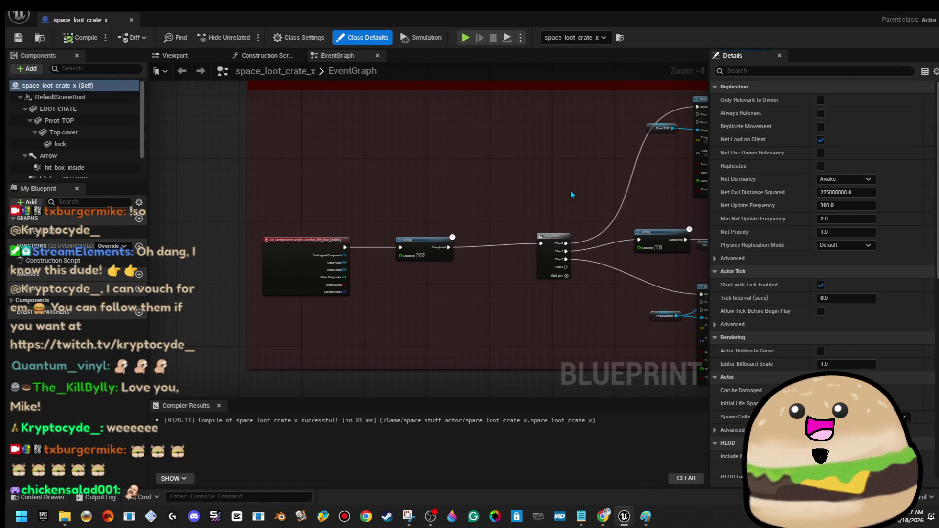
{"action": "left_click", "coordinate": [81, 37]}
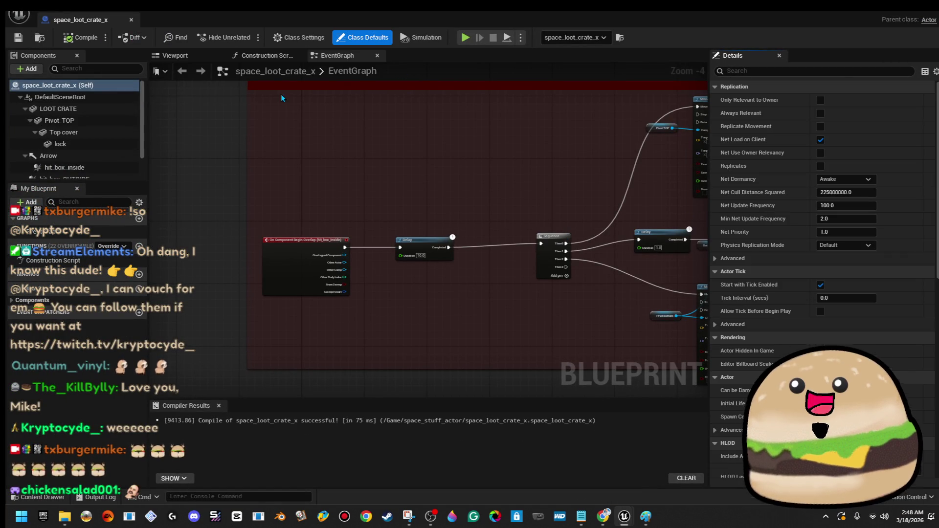
Return to the level, exit full-screen with F11, and reopen space_loot_crate_x
{"action": "left_click", "coordinate": [896, 13]}
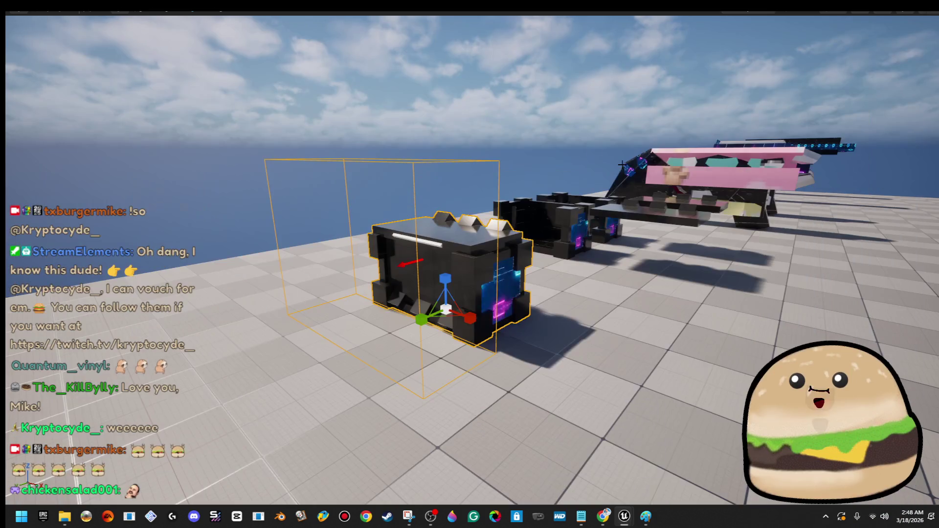
{"action": "mouse_move", "coordinate": [611, 215]}
{"action": "left_mouse_down"}
{"action": "mouse_move", "coordinate": [614, 230]}
{"action": "mouse_move", "coordinate": [612, 219]}
{"action": "mouse_move", "coordinate": [675, 230]}
{"action": "left_mouse_up"}
{"action": "key", "text": "F11"}
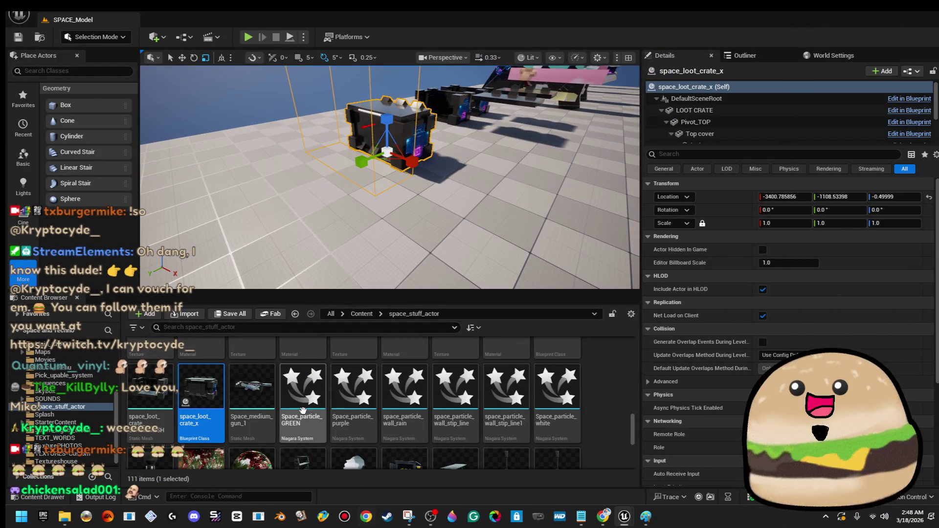
{"action": "double_click", "coordinate": [210, 394]}
Review the overlap event nodes and the red comment box in the crate graph
{"action": "scroll", "coordinate": [423, 253], "scroll_direction": "up", "scroll_amount": 6}
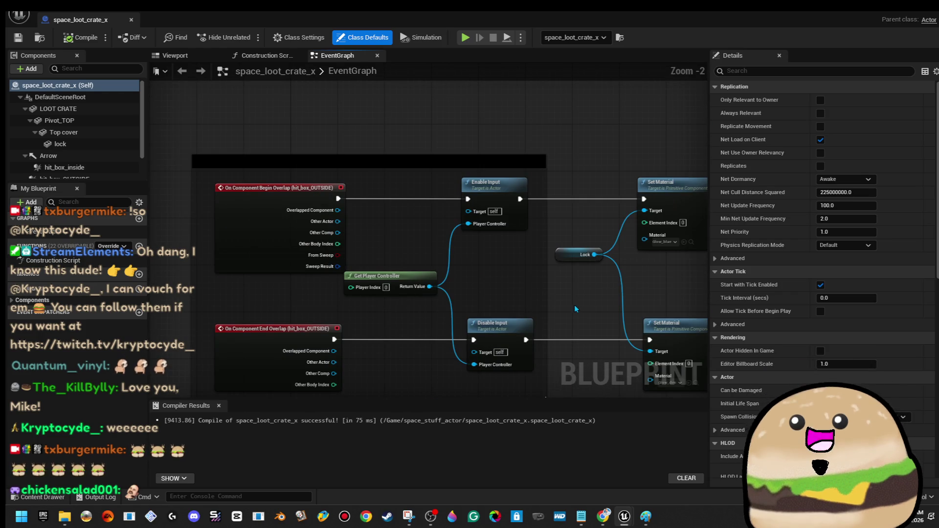
{"action": "left_click_drag", "start_coordinate": [532, 246], "coordinate": [511, 189]}
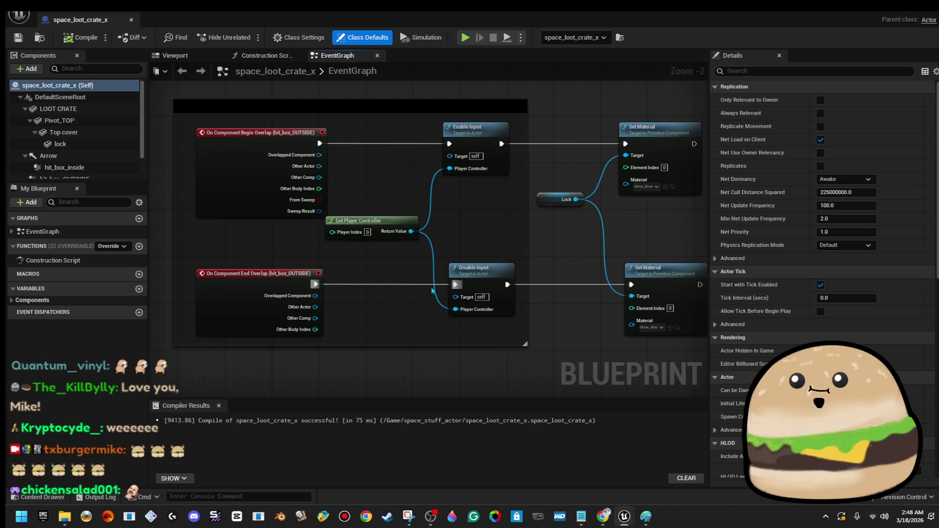
{"action": "scroll", "coordinate": [433, 290], "scroll_direction": "down", "scroll_amount": 3}
{"action": "left_click_drag", "start_coordinate": [433, 290], "coordinate": [446, 67]}
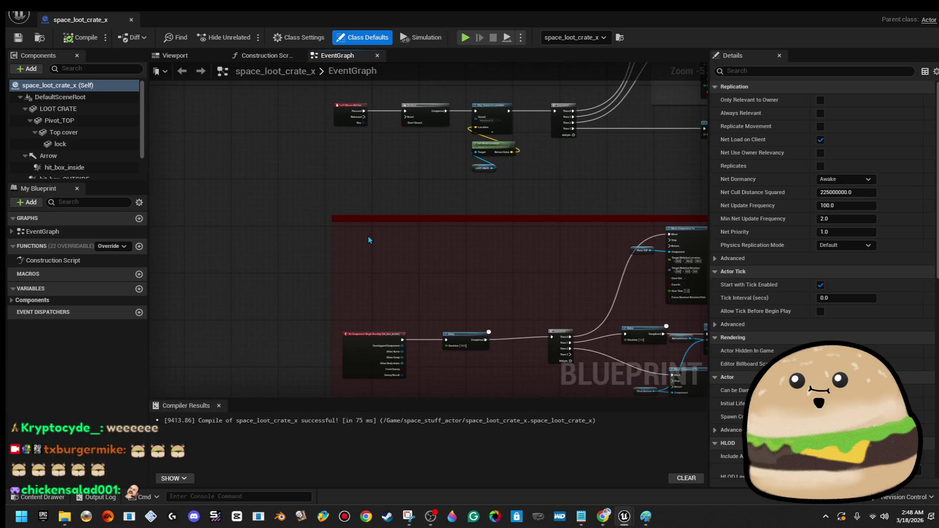
{"action": "scroll", "coordinate": [369, 240], "scroll_direction": "up", "scroll_amount": 2}
Check the Delay node, then close the crate's Blueprint editor and return to the level
{"action": "right_click", "coordinate": [278, 188]}
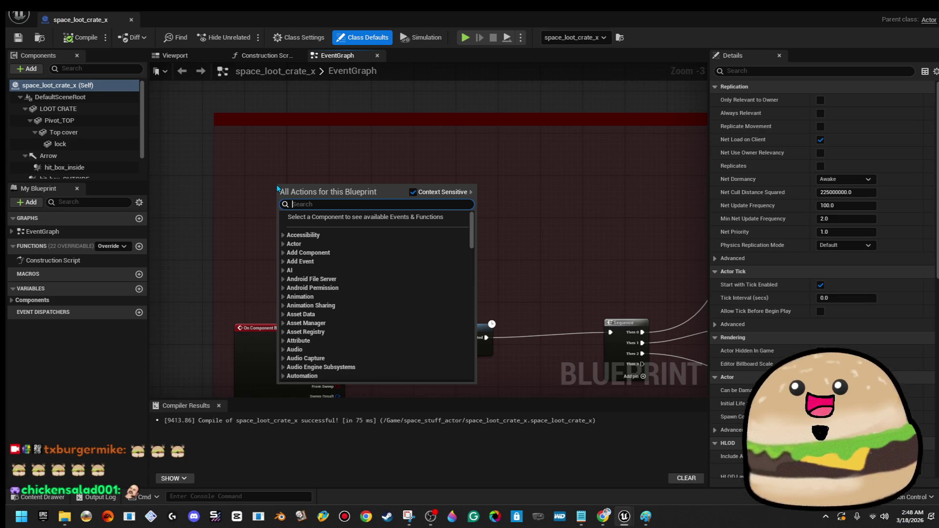
{"action": "left_click", "coordinate": [293, 168]}
{"action": "left_click_drag", "start_coordinate": [293, 168], "coordinate": [290, 155]}
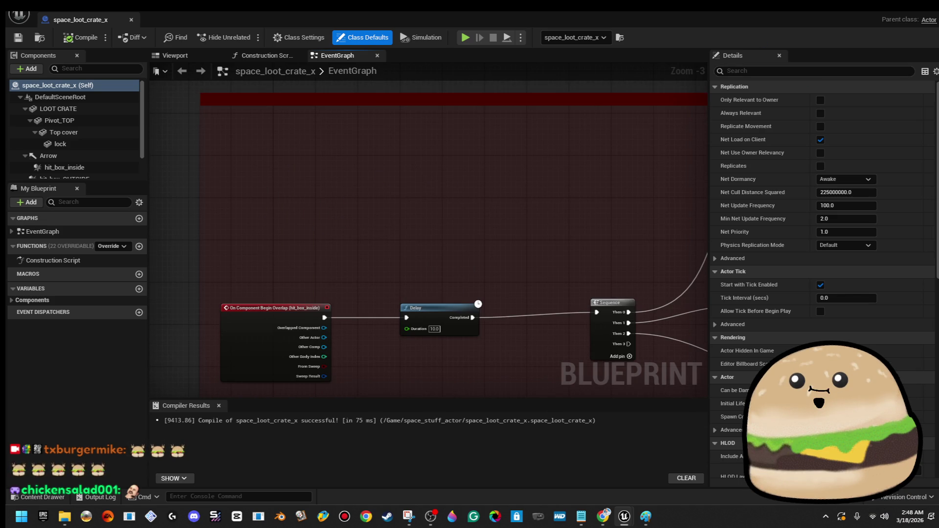
{"action": "left_click", "coordinate": [905, 15]}
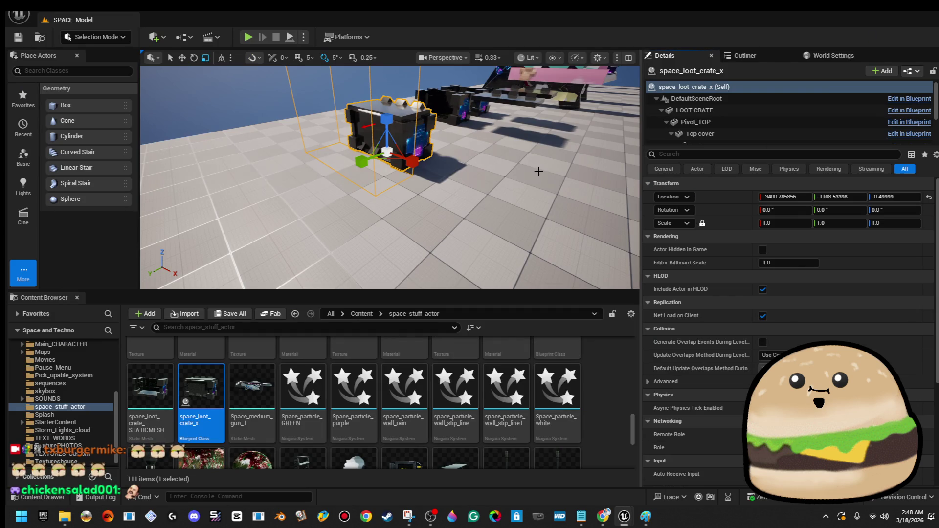
{"action": "right_click", "coordinate": [377, 179]}
Play From Here on the floor, walk up, open the crate and grab the red medkit
{"action": "right_click", "coordinate": [310, 179]}
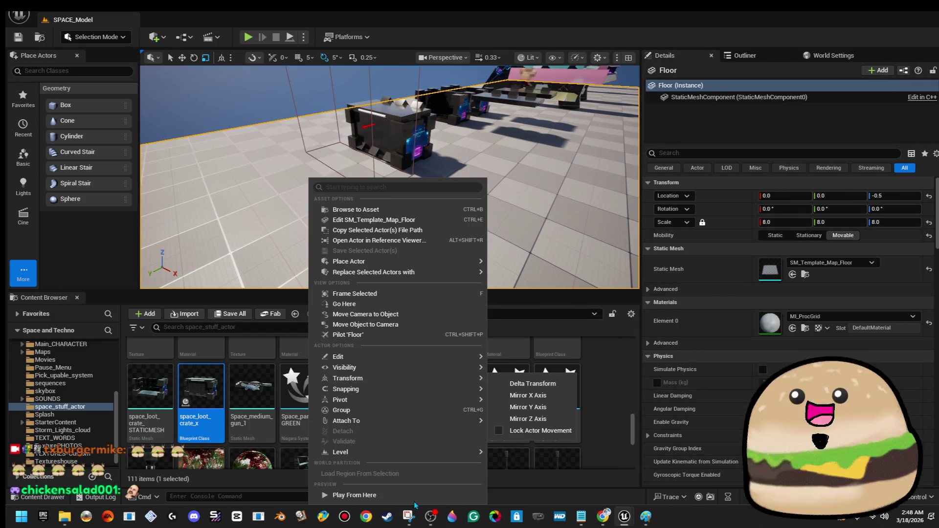
{"action": "left_click", "coordinate": [354, 494]}
{"action": "key", "text": "F11"}
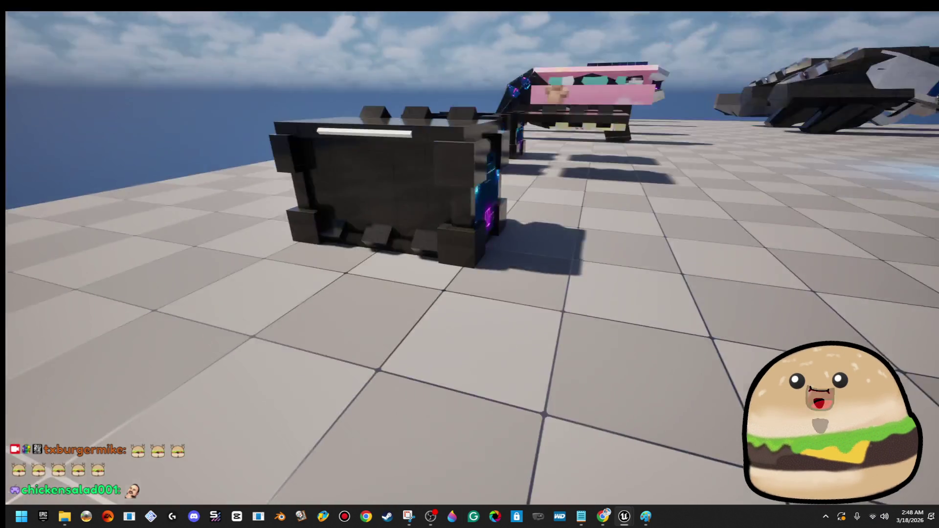
{"action": "key", "text": "w"}
{"action": "key", "text": "e"}
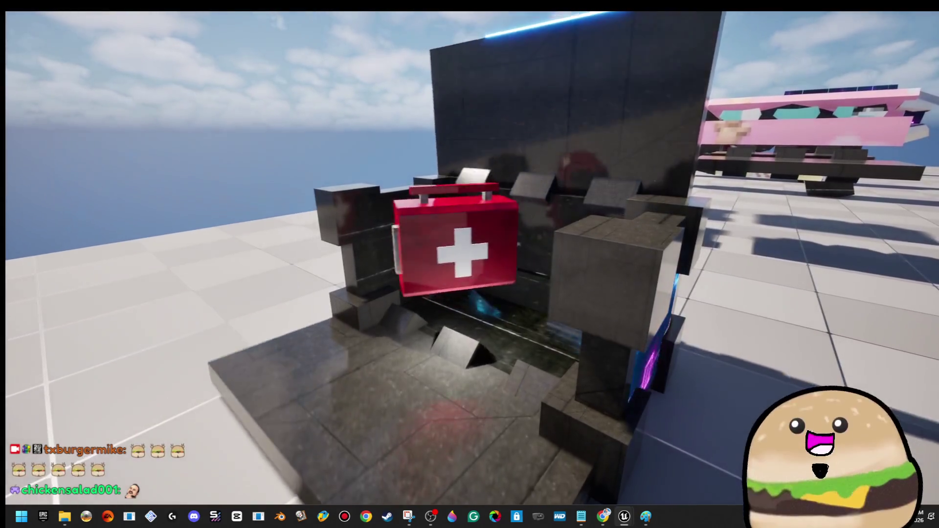
{"action": "key", "text": "w"}
{"action": "key", "text": "s"}
{"action": "key", "text": "w"}
{"action": "key", "text": "s"}
{"action": "key", "text": "w"}
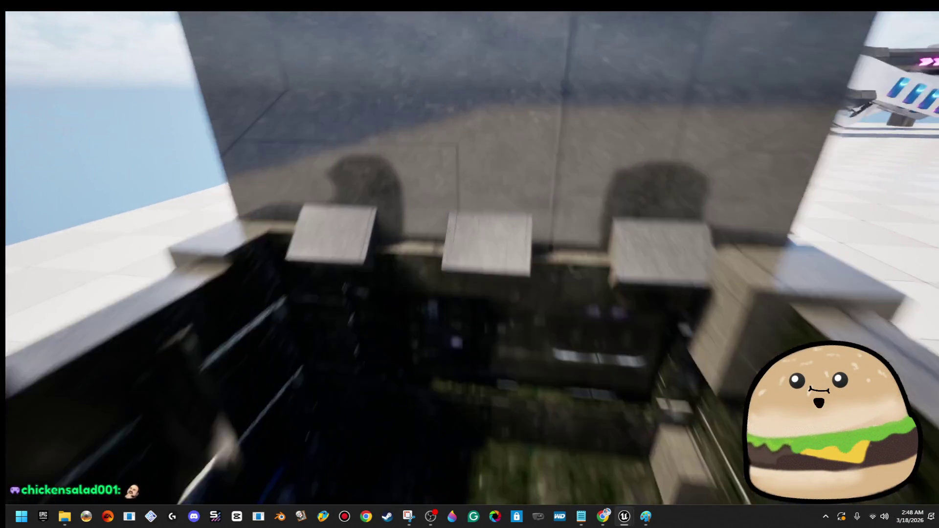
{"action": "key", "text": "s"}
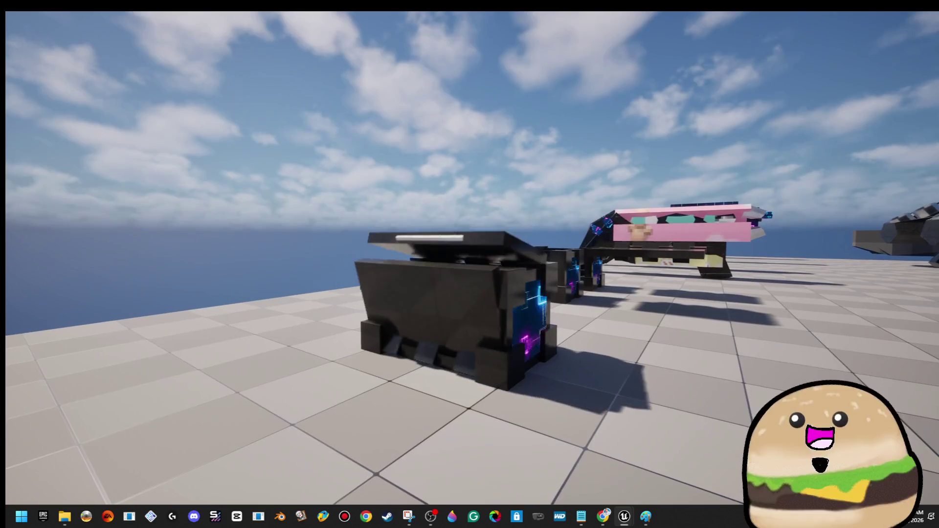
Circle the loot crate in-game to check its light strip, then stop playing
{"action": "key", "text": "d"}
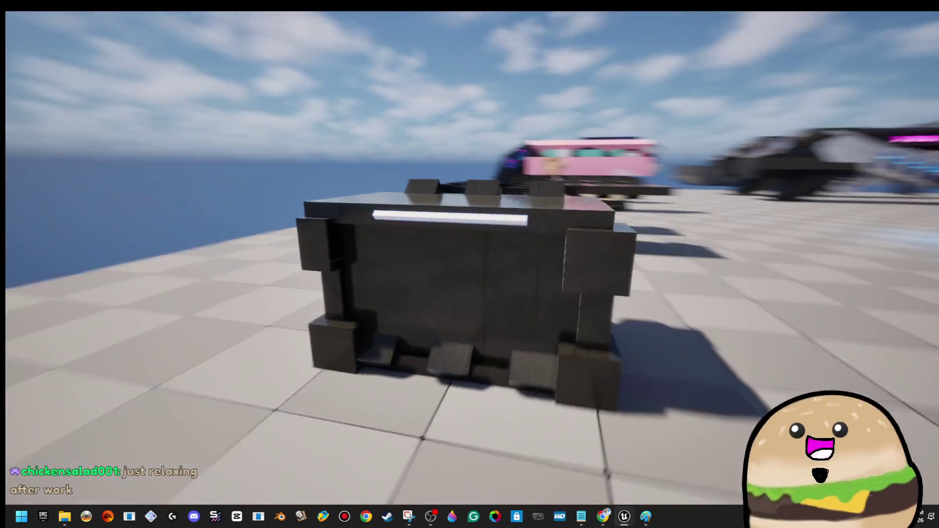
{"action": "key", "text": "w"}
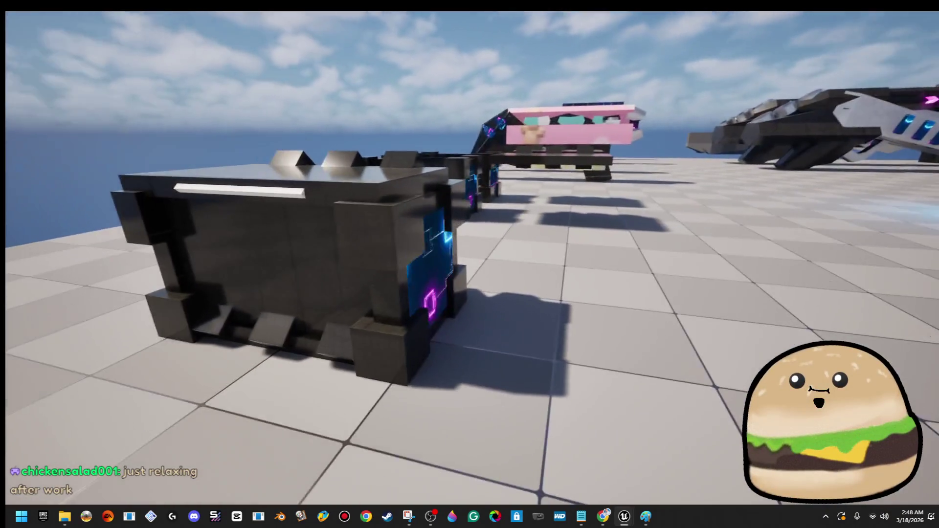
{"action": "key", "text": "a"}
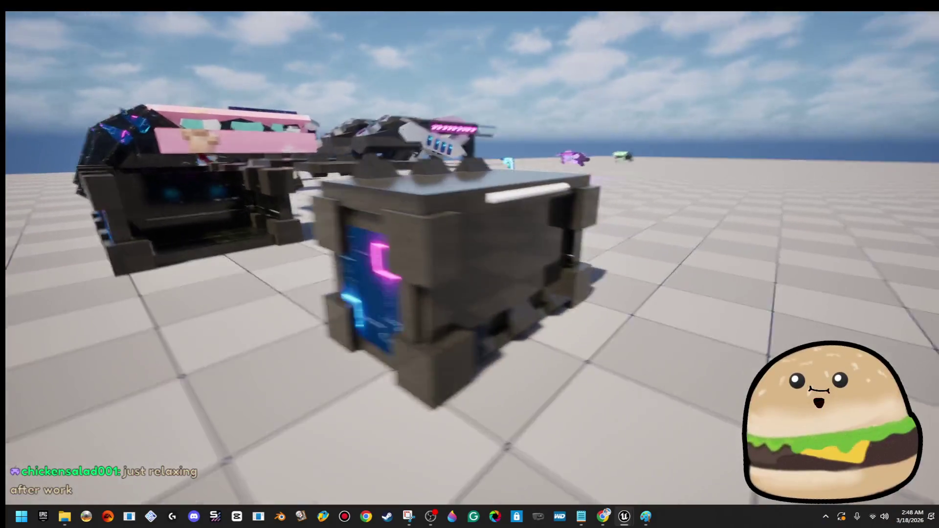
{"action": "key", "text": "s"}
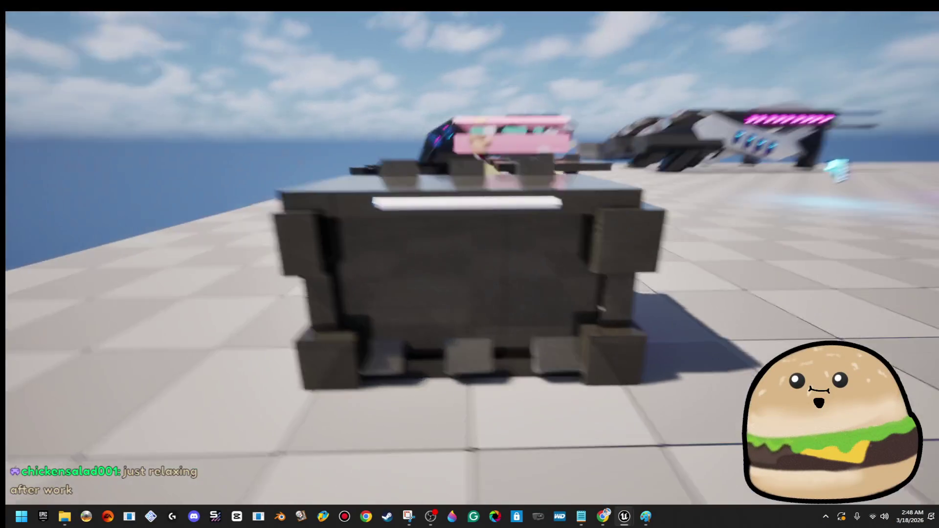
{"action": "key", "text": "w"}
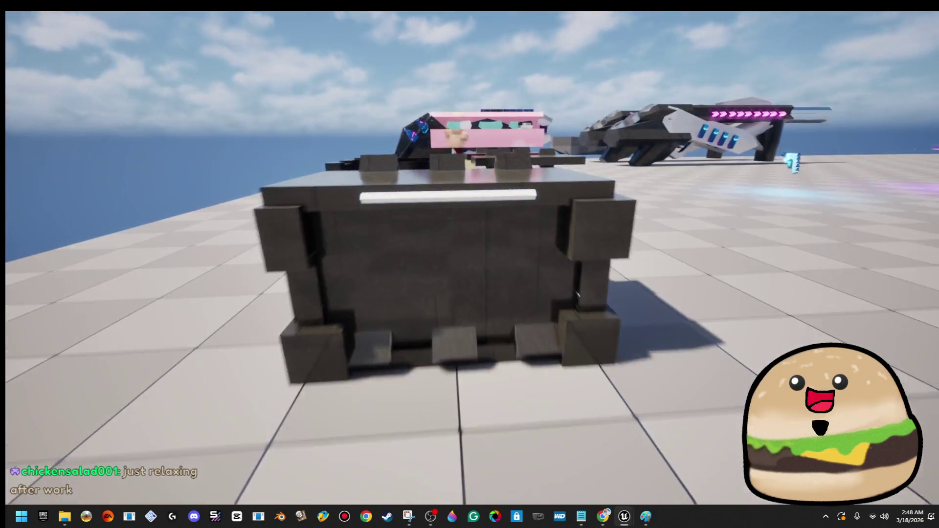
{"action": "key", "text": "s"}
{"action": "key", "text": "w"}
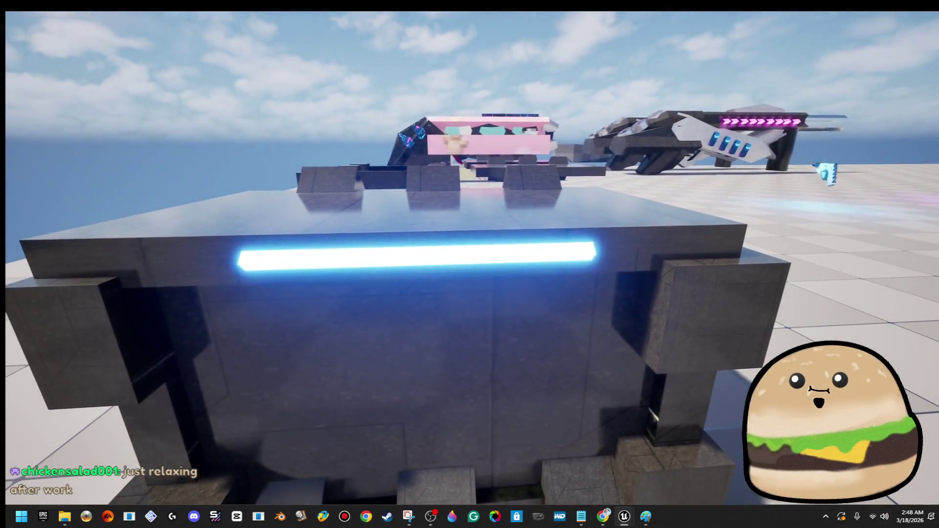
{"action": "key", "text": "F11"}
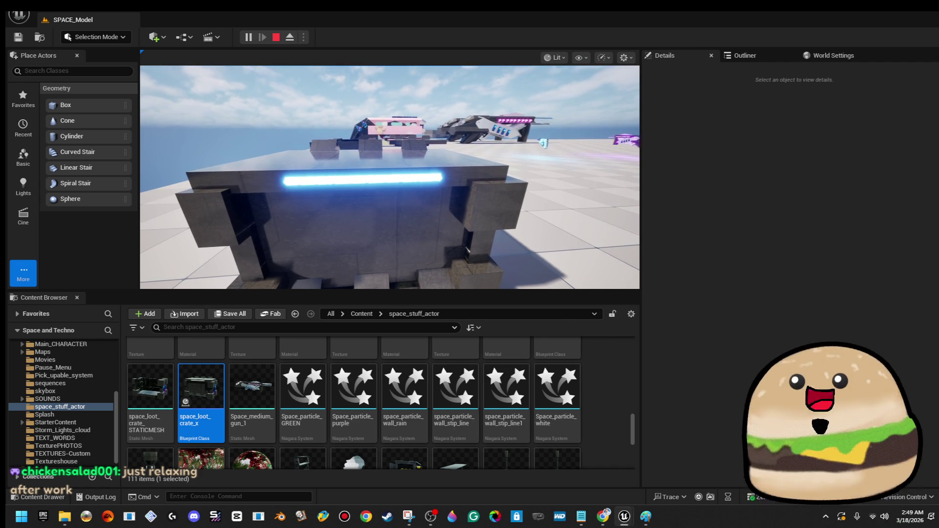
{"action": "key", "text": "Escape"}
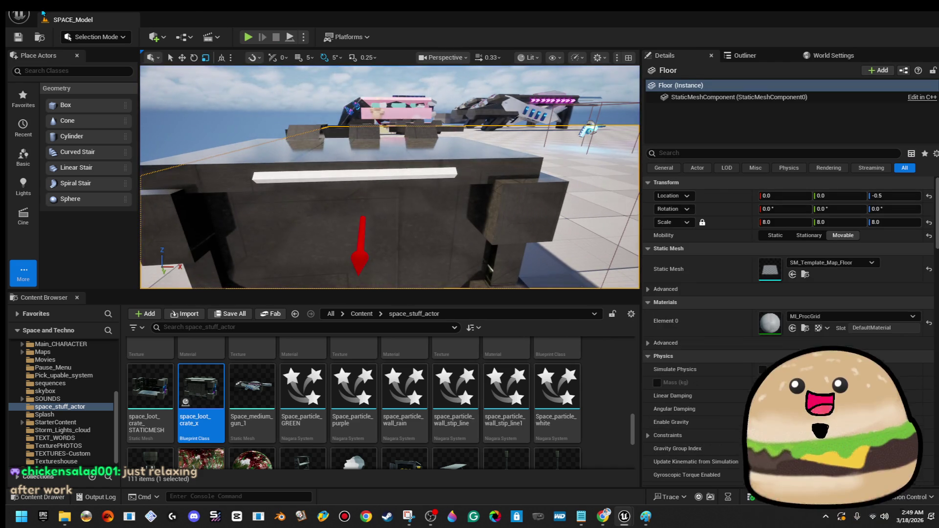
Open the level_SPACE map via File > Open Level
{"action": "left_click", "coordinate": [18, 15]}
{"action": "left_click", "coordinate": [79, 63]}
{"action": "left_click", "coordinate": [544, 176]}
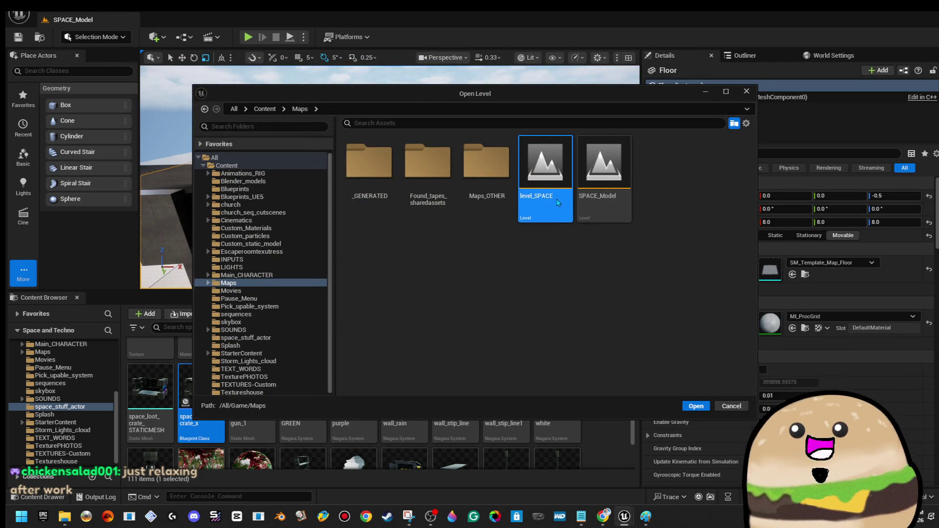
{"action": "double_click", "coordinate": [545, 176]}
{"action": "left_click", "coordinate": [556, 198]}
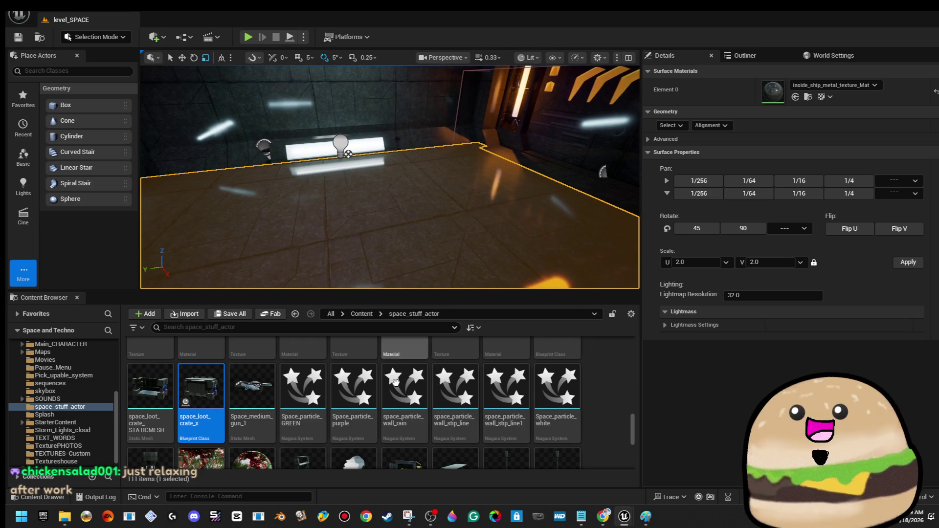
Select the loot crate and look down the level_SPACE corridor
{"action": "left_click", "coordinate": [417, 177]}
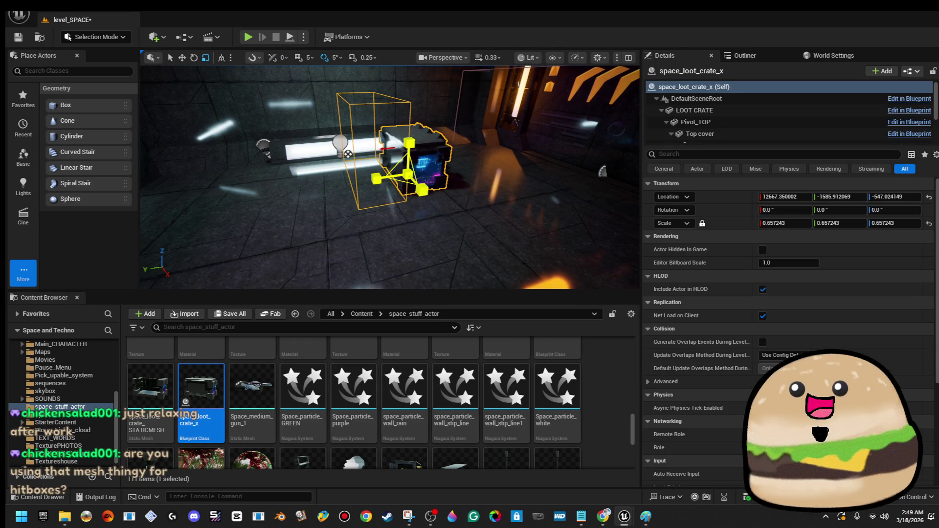
{"action": "key", "text": "Escape"}
{"action": "left_click_drag", "start_coordinate": [517, 164], "coordinate": [517, 163]}
{"action": "left_click_drag", "start_coordinate": [478, 255], "coordinate": [252, 168]}
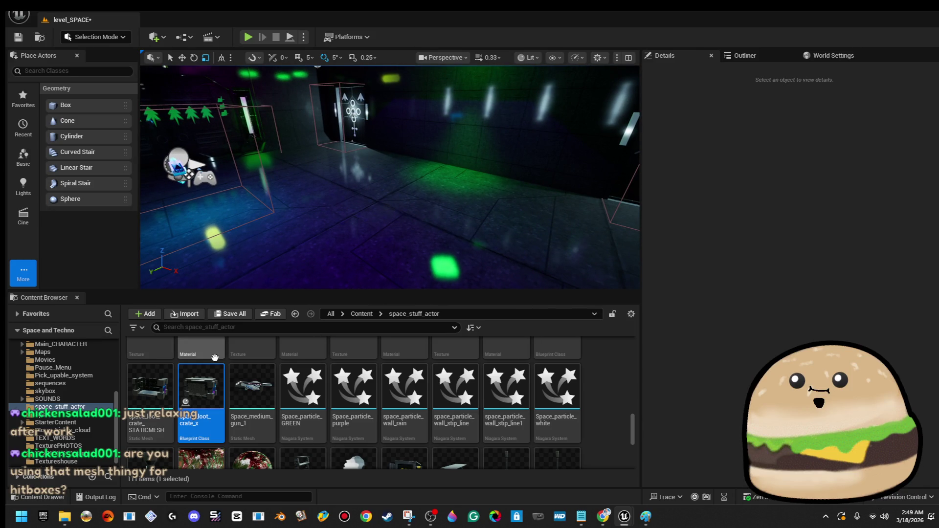
Scale the crate to 0.9 and nudge it to about 9972.7, -10.1, -544.0
{"action": "left_click", "coordinate": [461, 167]}
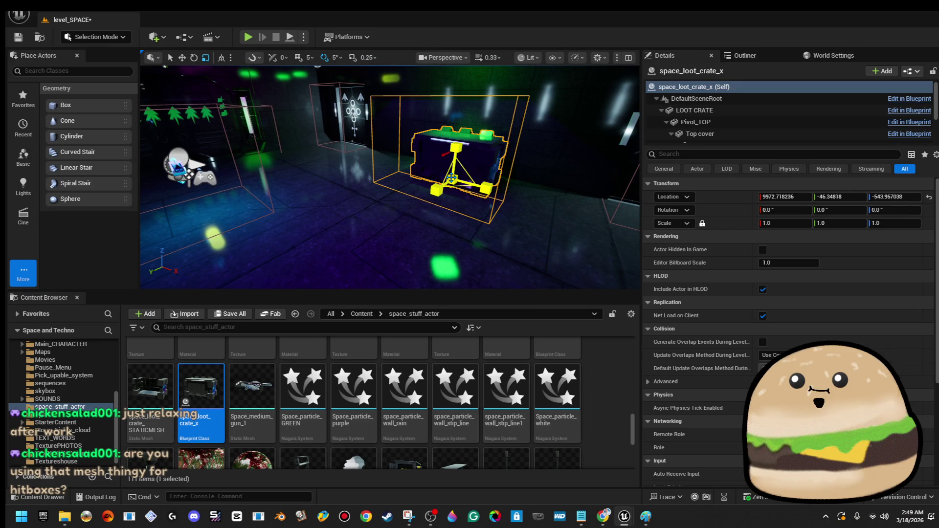
{"action": "left_click_drag", "start_coordinate": [782, 223], "coordinate": [782, 223]}
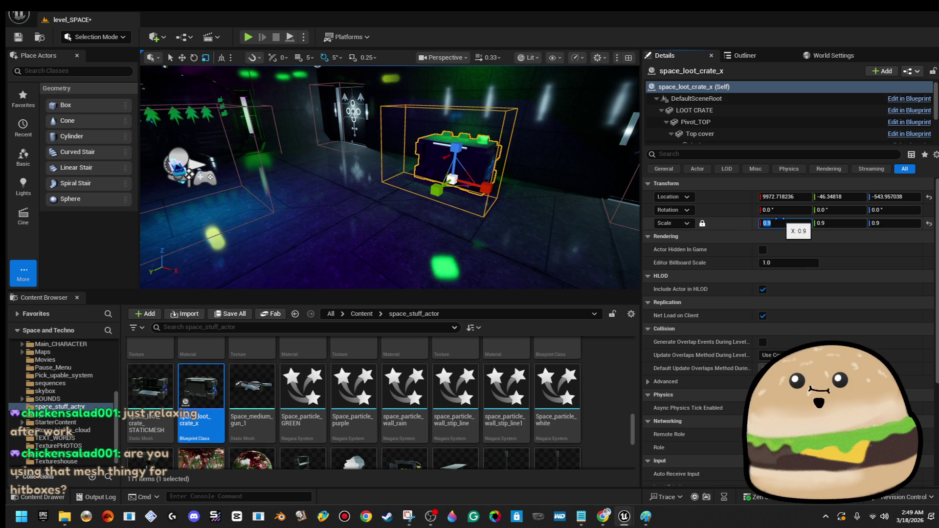
{"action": "key", "text": "w"}
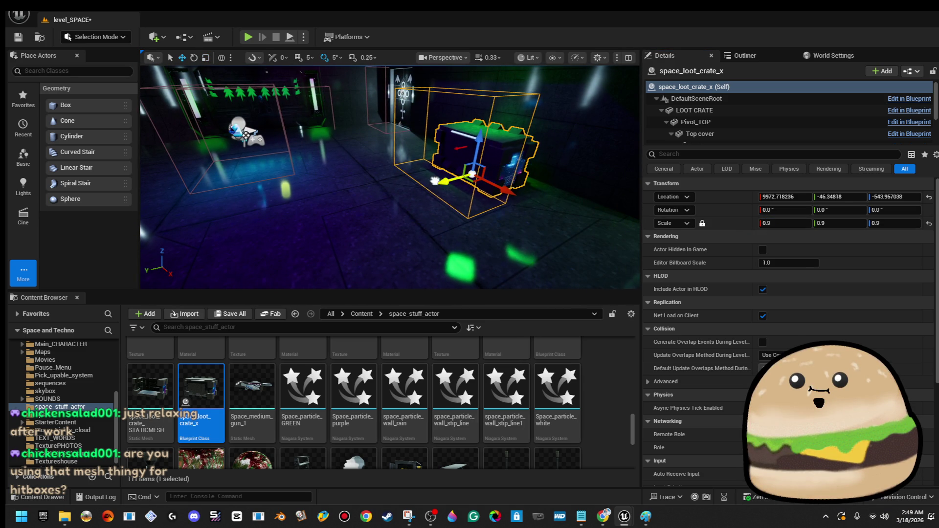
{"action": "key", "text": "End"}
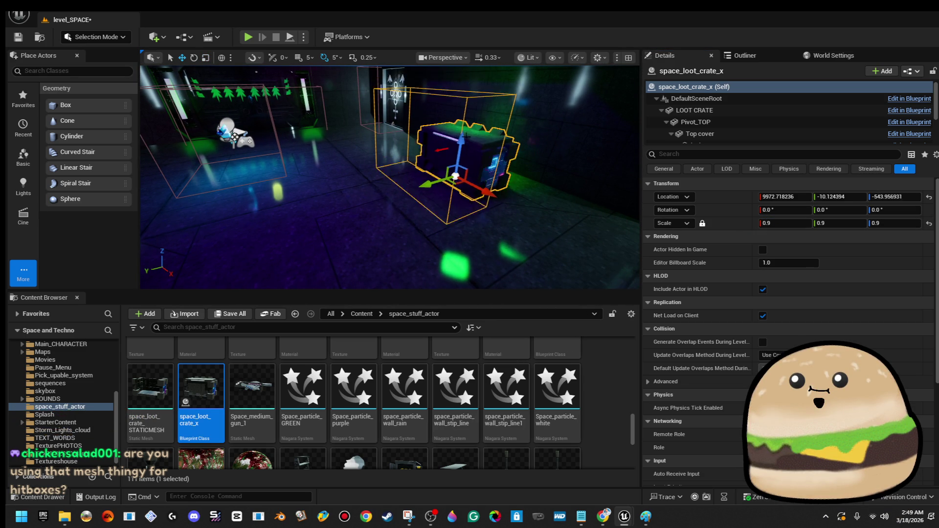
{"action": "right_click", "coordinate": [294, 179]}
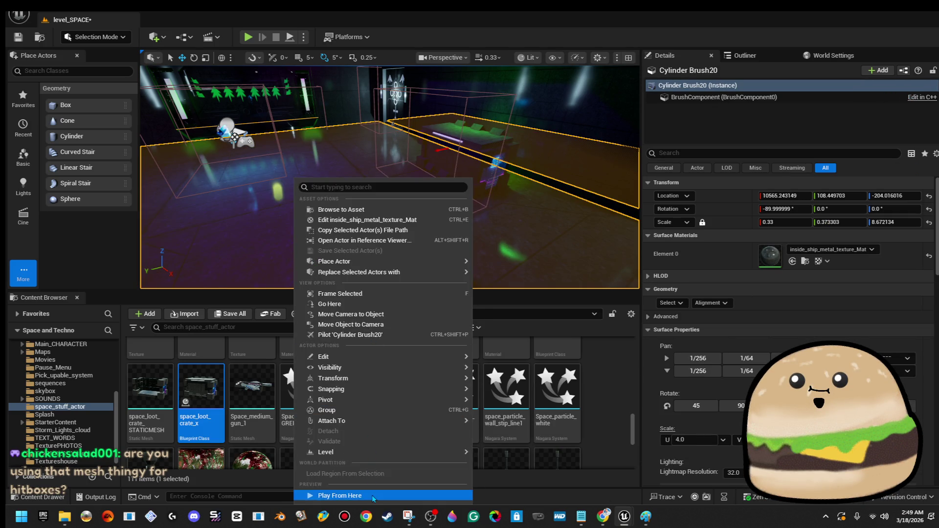
Play the level from here, walk up to the loot crate and back away, then stop and restore the editor layout
{"action": "left_click", "coordinate": [337, 495]}
{"action": "key", "text": "F11"}
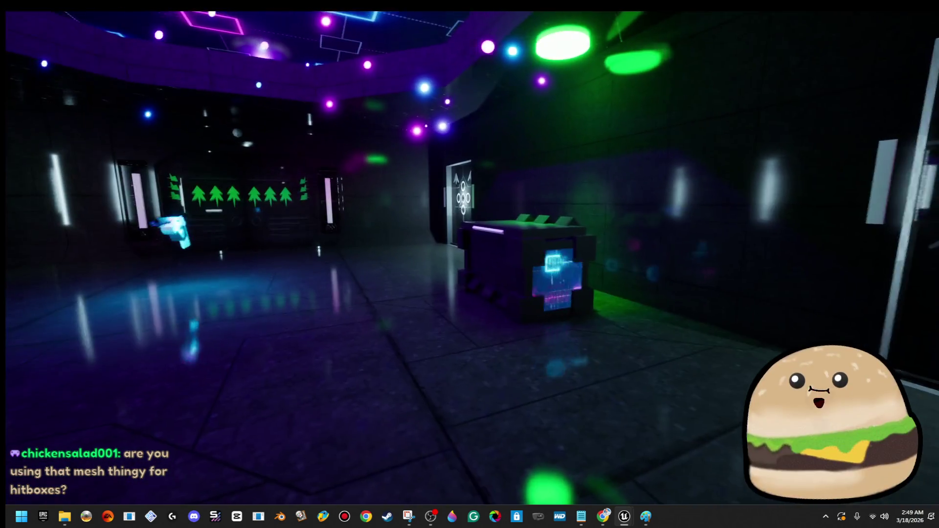
{"action": "key", "text": "w"}
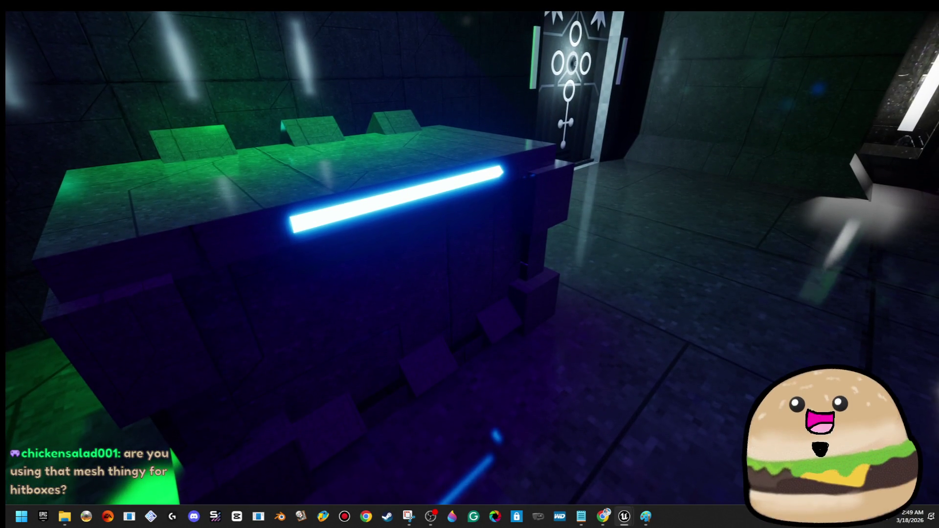
{"action": "key", "text": "s"}
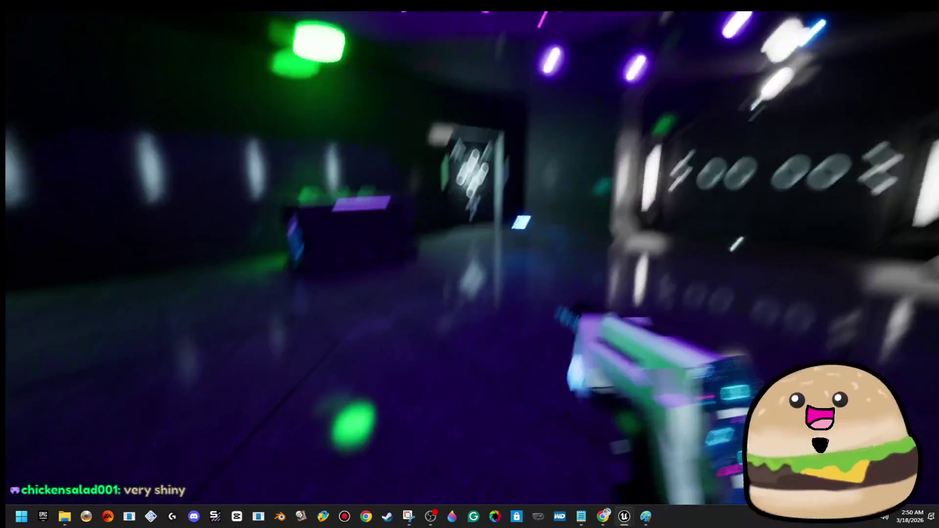
{"action": "key", "text": "Escape"}
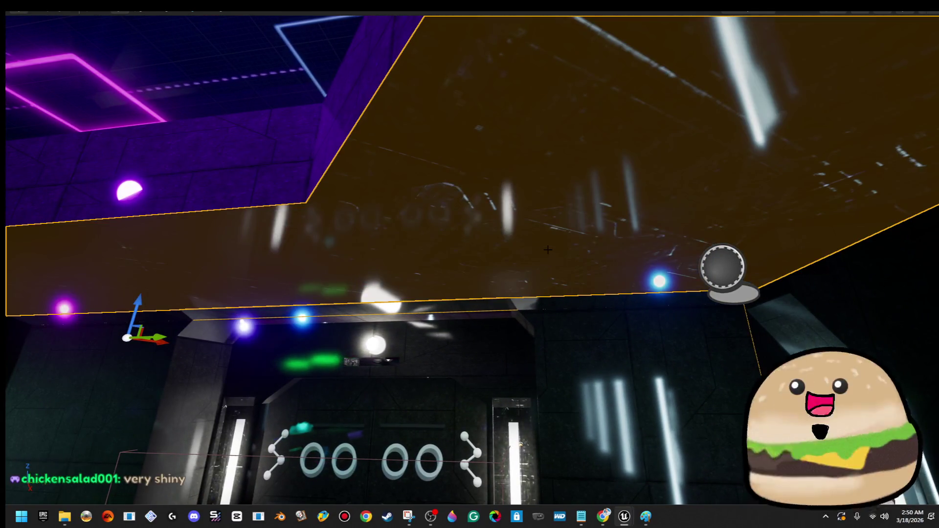
{"action": "key", "text": "F11"}
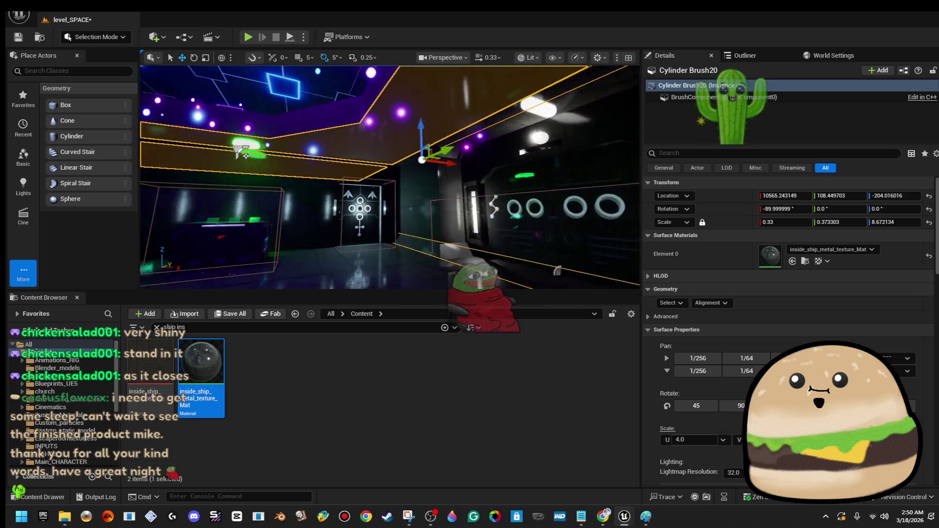
Play From Here on the floor near the crate, move around, then return to the space_loot_crate_x blueprint
{"action": "right_click", "coordinate": [415, 182]}
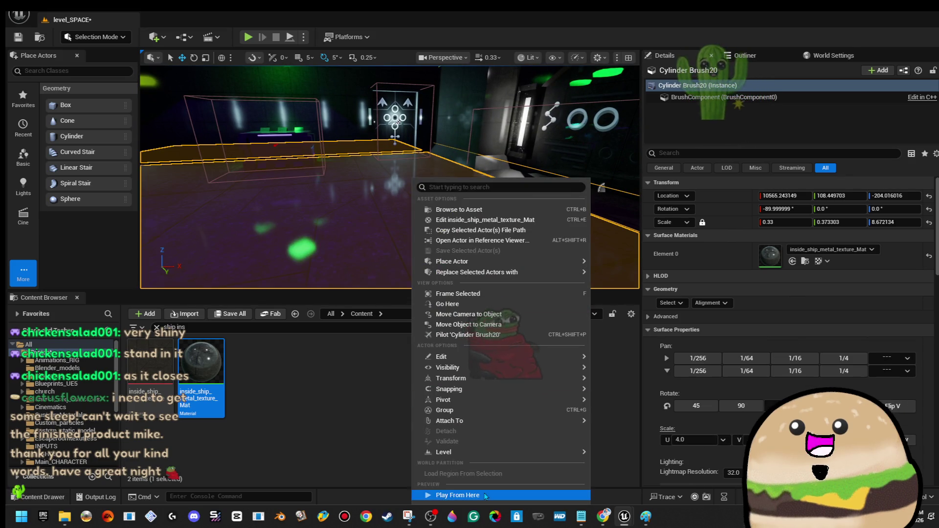
{"action": "left_click", "coordinate": [514, 262]}
{"action": "key", "text": "alt+p"}
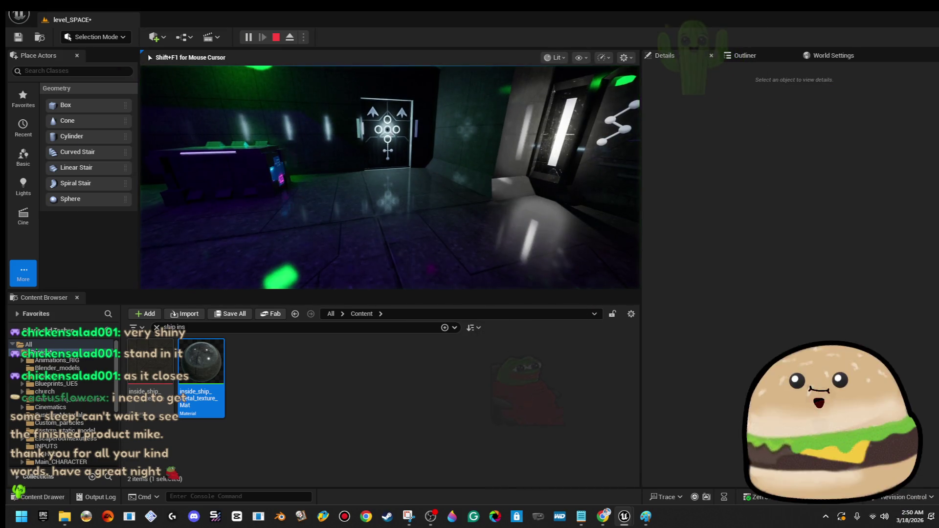
{"action": "key", "text": "F11"}
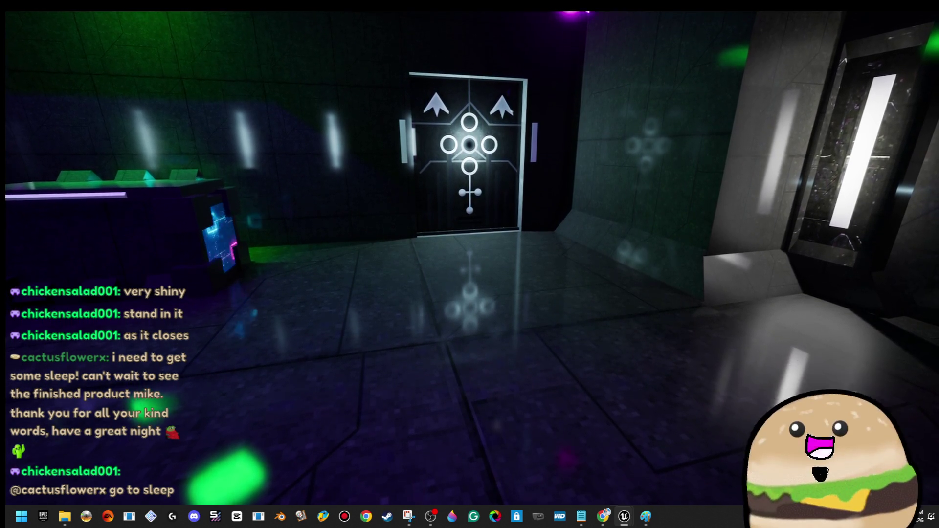
{"action": "key", "text": "alt+Tab"}
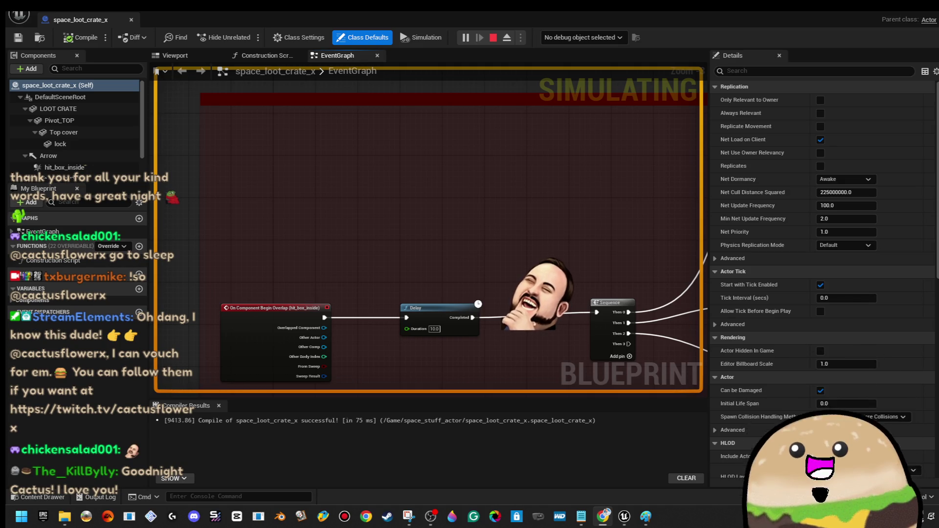
Review the OPENING CRATE and lock Set Material nodes, recompile, and show the crate's Viewport preview
{"action": "scroll", "coordinate": [394, 225], "scroll_direction": "down", "scroll_amount": 5}
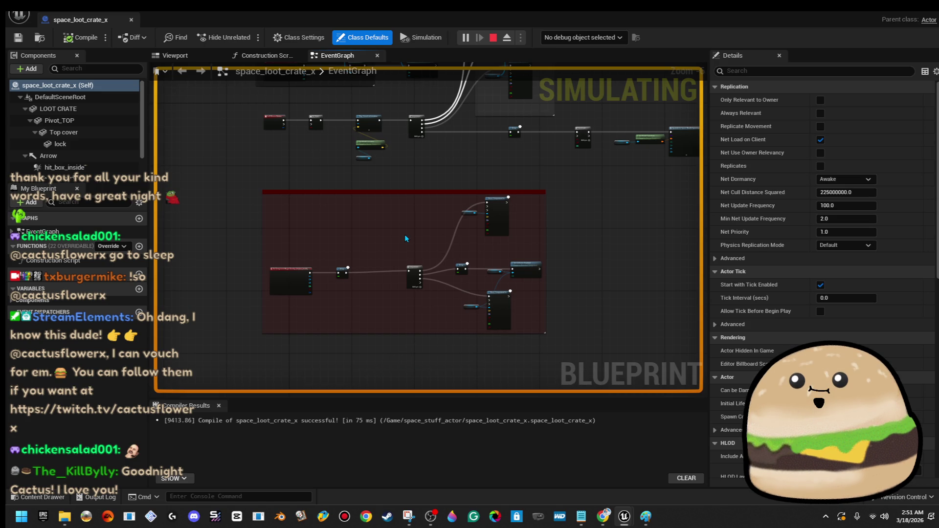
{"action": "mouse_move", "coordinate": [404, 234]}
{"action": "left_mouse_down"}
{"action": "mouse_move", "coordinate": [392, 274]}
{"action": "mouse_move", "coordinate": [412, 168]}
{"action": "left_mouse_up"}
{"action": "scroll", "coordinate": [412, 168], "scroll_direction": "up", "scroll_amount": 5}
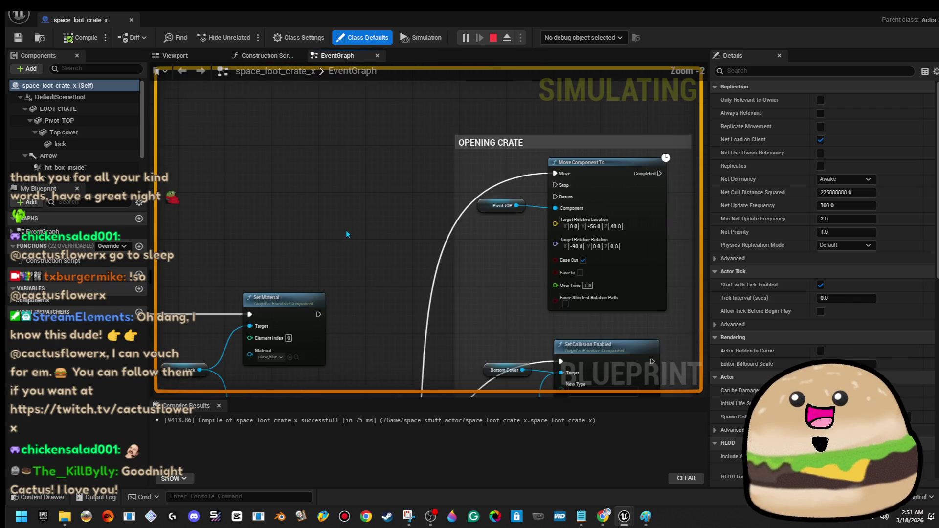
{"action": "left_click_drag", "start_coordinate": [380, 127], "coordinate": [400, 107]}
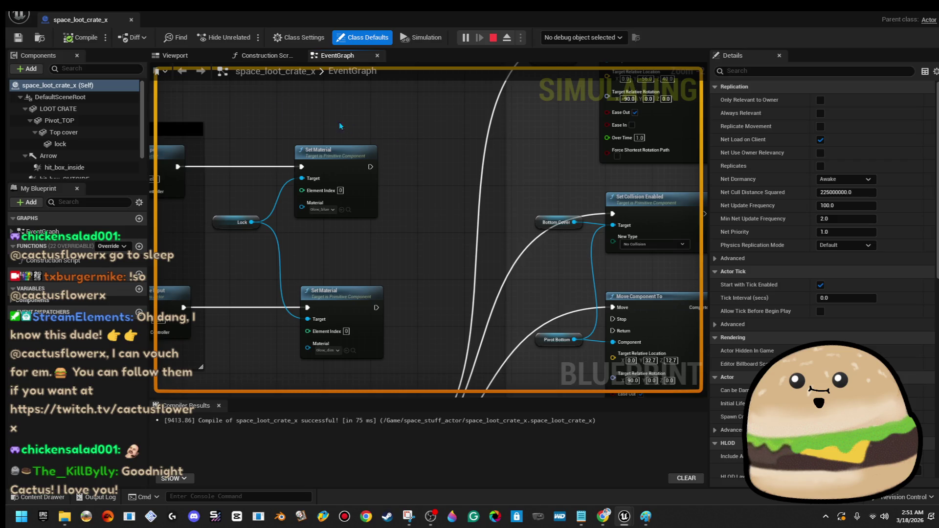
{"action": "left_click", "coordinate": [87, 39]}
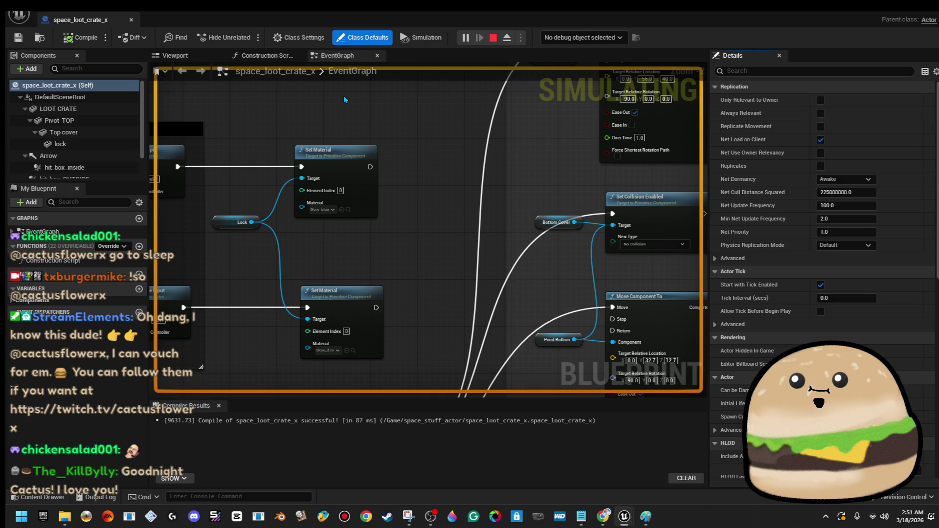
{"action": "left_click", "coordinate": [196, 58]}
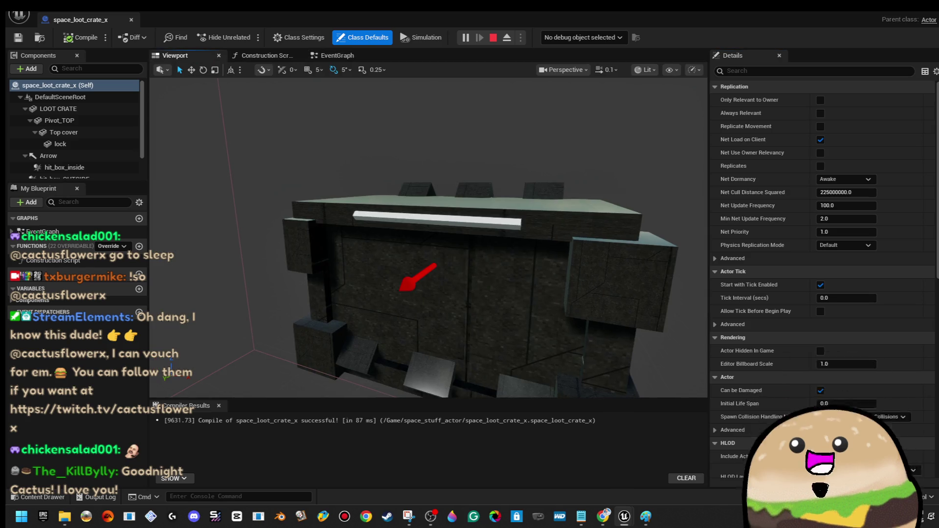
Set the lock component's Element 0 material to WallWHITE_Mat and save the blueprint
{"action": "left_click", "coordinate": [450, 220]}
{"action": "left_click", "coordinate": [877, 299]}
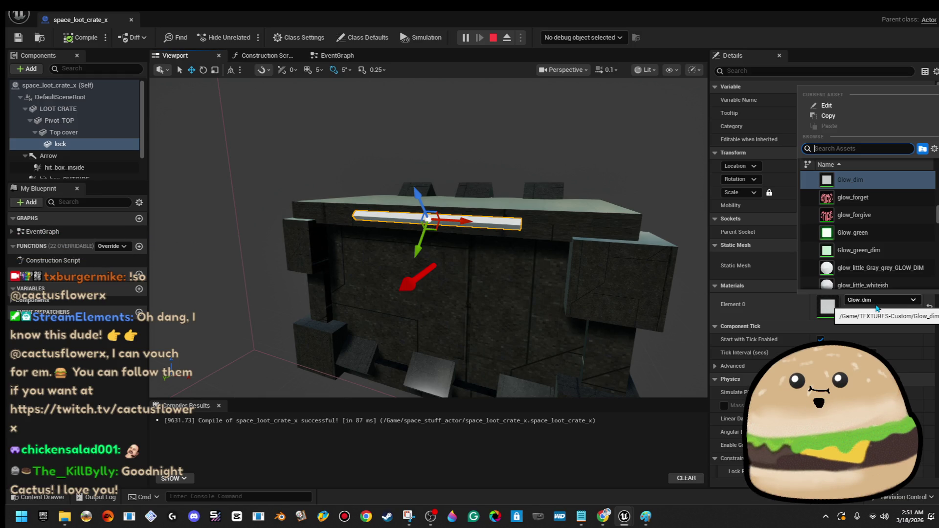
{"action": "type", "text": "wallw"}
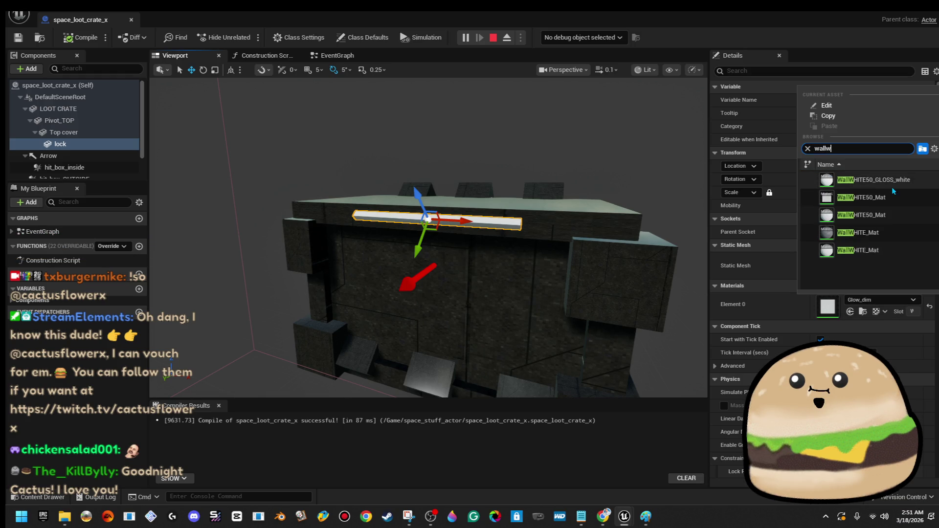
{"action": "left_click", "coordinate": [861, 250]}
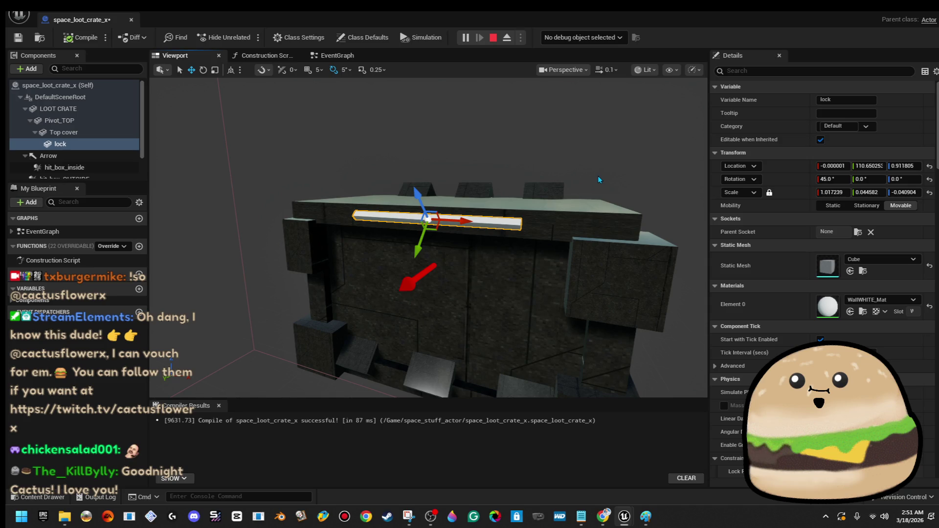
{"action": "left_click", "coordinate": [26, 42]}
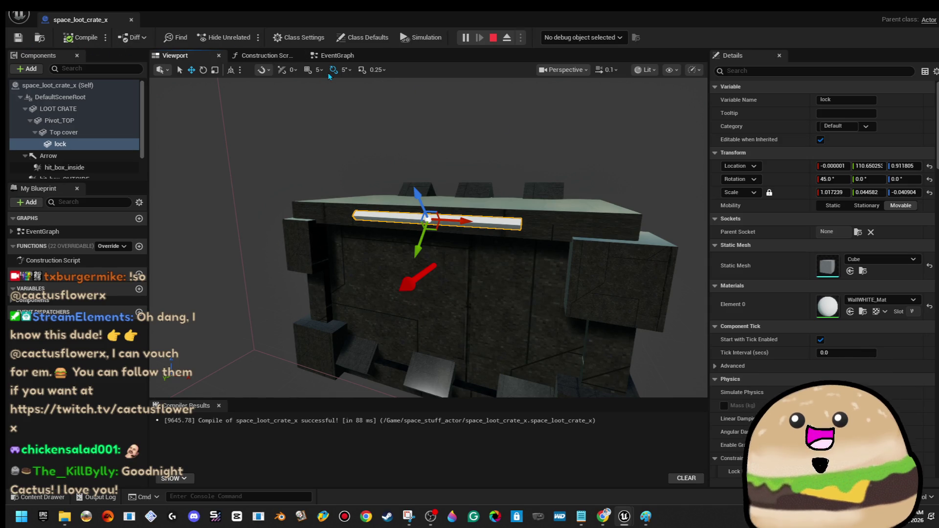
Set the event graph's Set Material node to WallWHITE_Mat and save the blueprint
{"action": "left_click", "coordinate": [333, 55]}
{"action": "mouse_move", "coordinate": [466, 249]}
{"action": "left_mouse_down"}
{"action": "mouse_move", "coordinate": [491, 253]}
{"action": "mouse_move", "coordinate": [517, 188]}
{"action": "left_mouse_up"}
{"action": "left_click", "coordinate": [498, 247]}
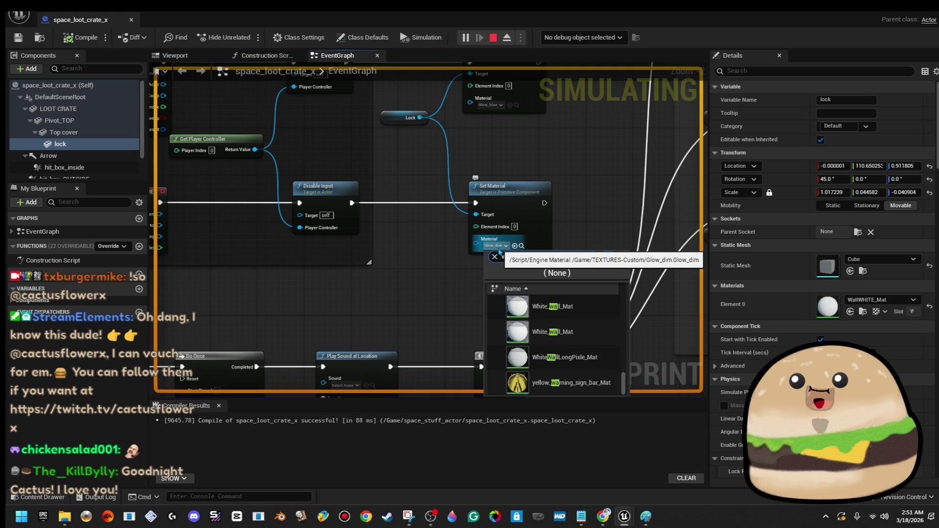
{"action": "type", "text": "llw"}
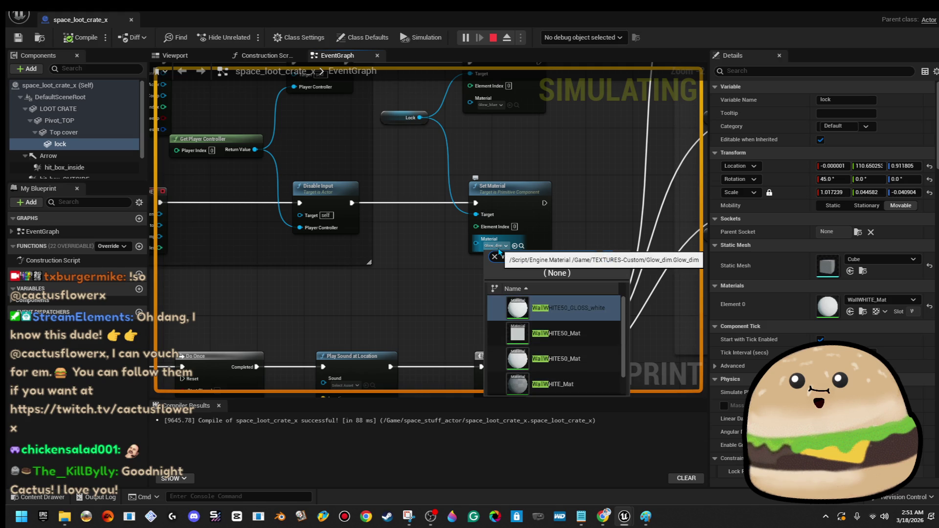
{"action": "key", "text": "Return"}
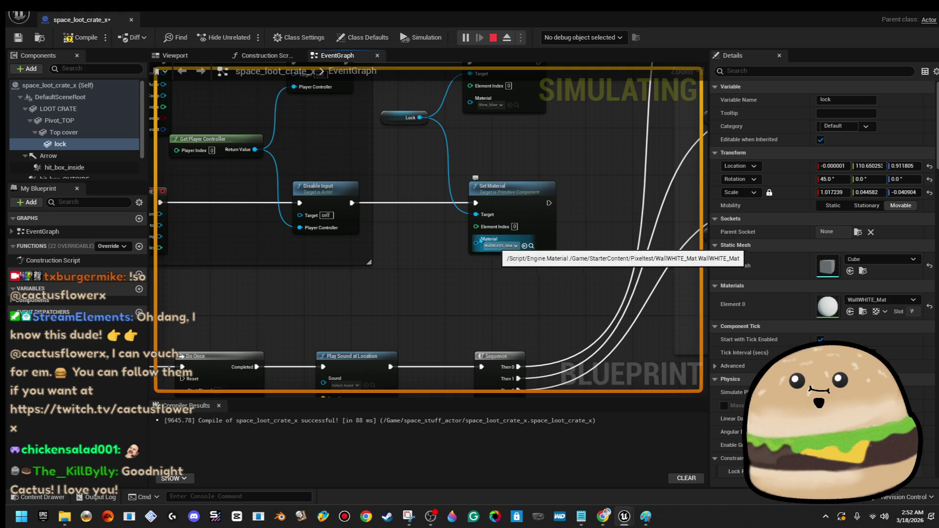
{"action": "left_click", "coordinate": [19, 39]}
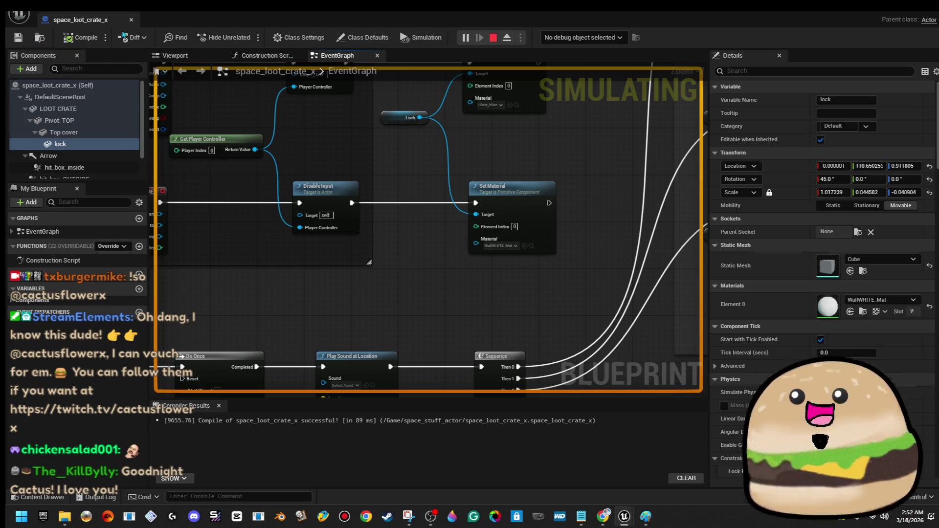
{"action": "key", "text": "alt+Tab"}
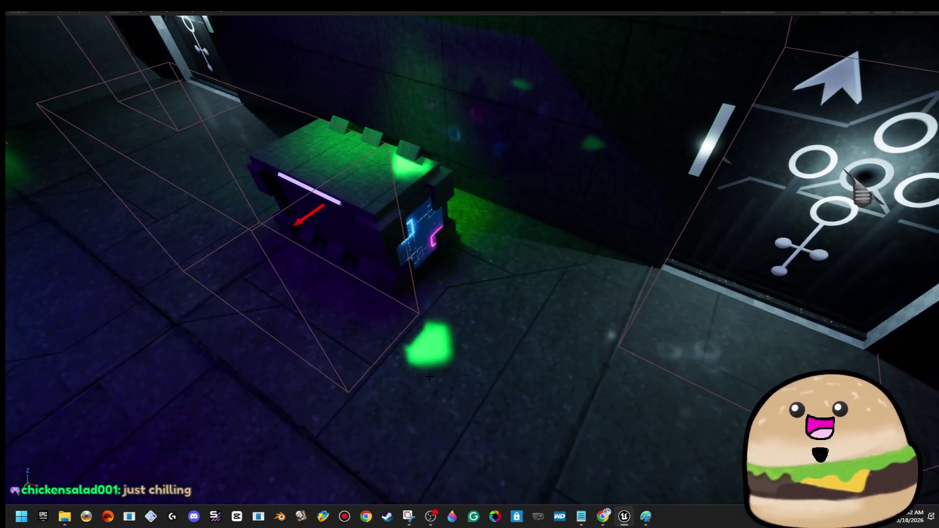
Play-test from the floor near the crate twice, then start a new session beside the crate
{"action": "right_click", "coordinate": [428, 377]}
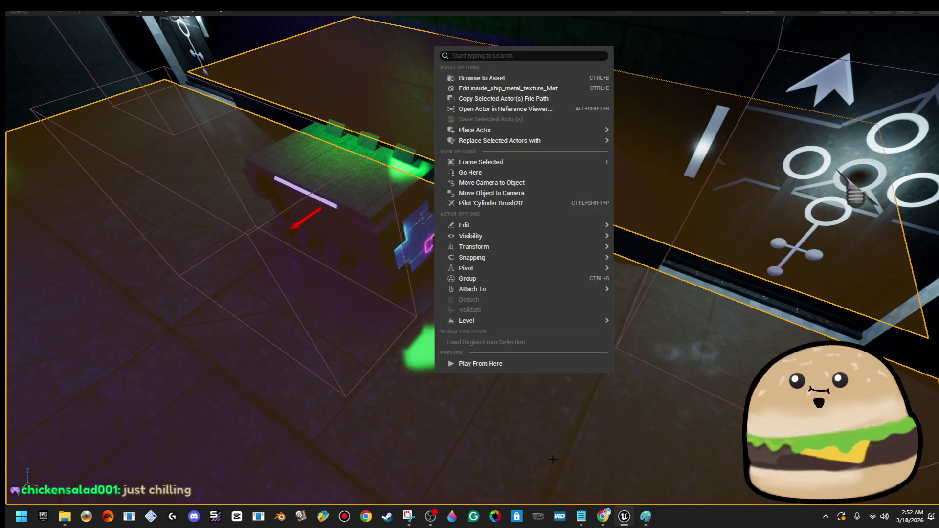
{"action": "left_click", "coordinate": [516, 363]}
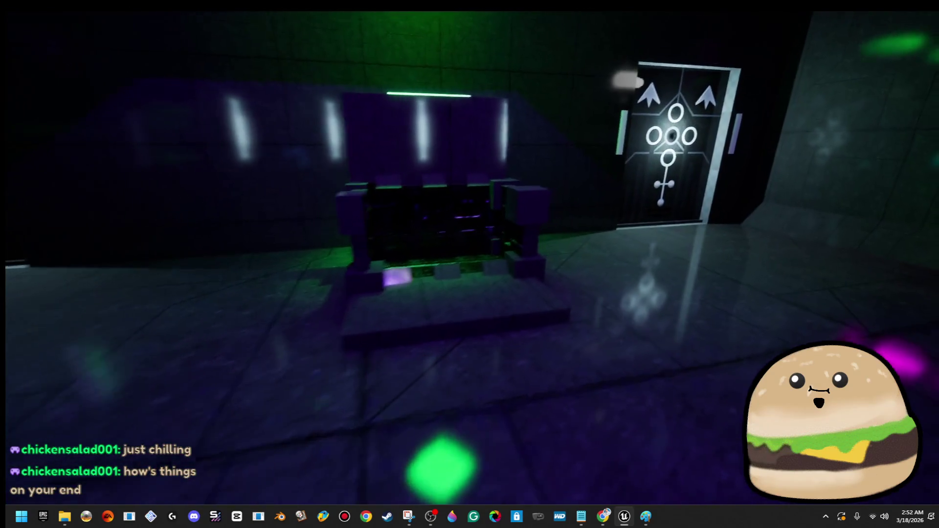
{"action": "key", "text": "Escape"}
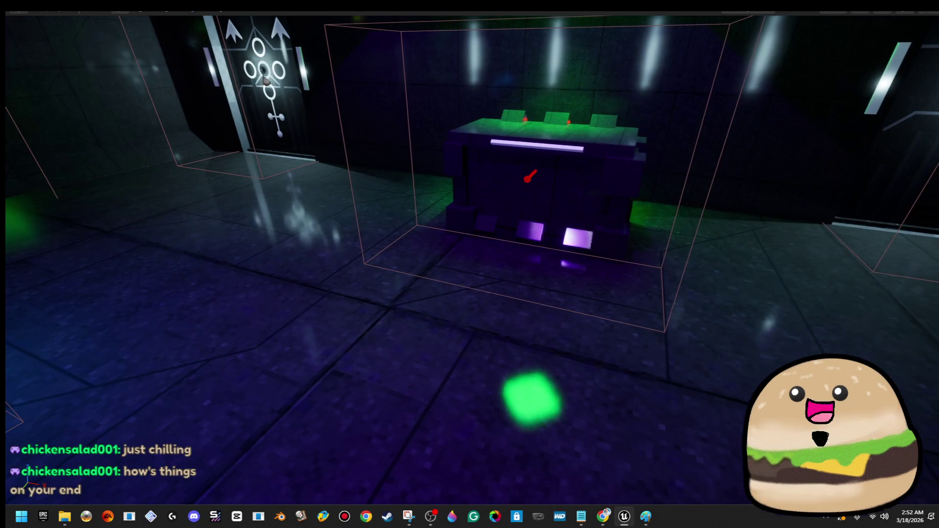
{"action": "right_click", "coordinate": [663, 185]}
{"action": "key", "text": "alt+p"}
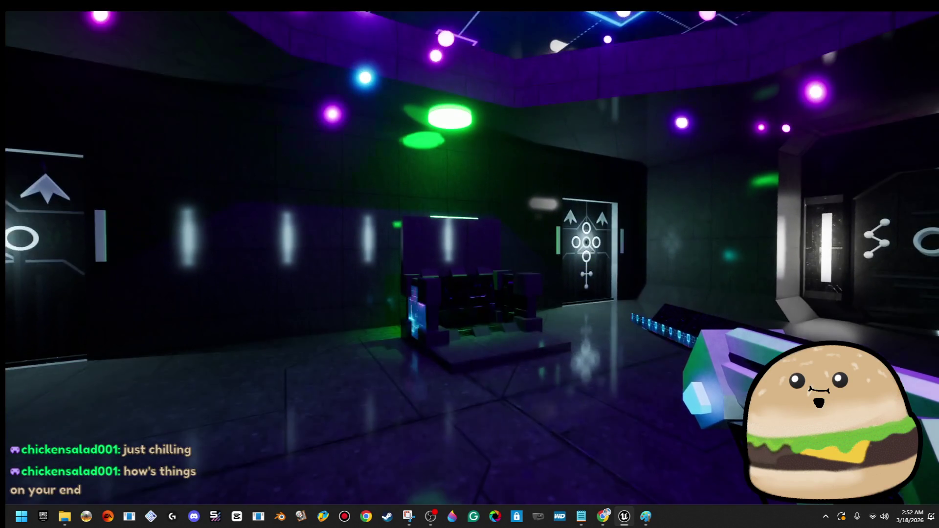
{"action": "key", "text": "Escape"}
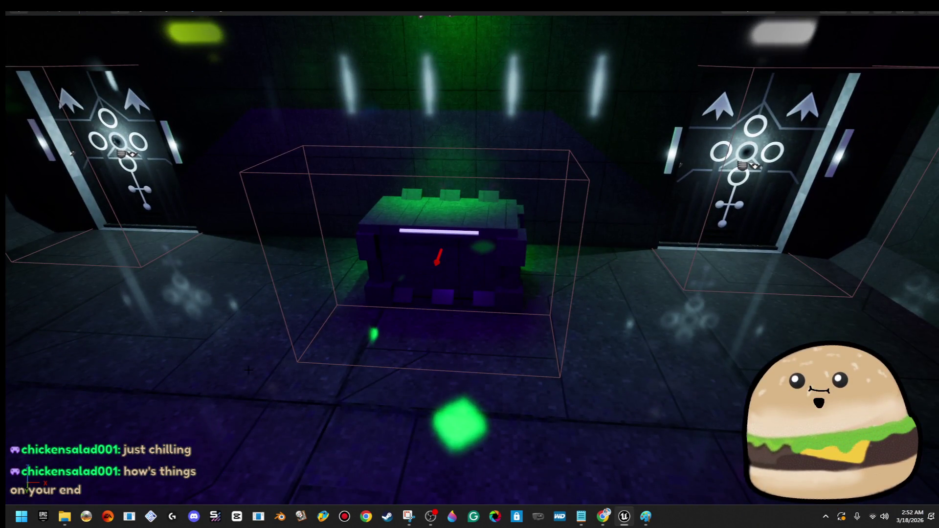
{"action": "right_click", "coordinate": [249, 370]}
{"action": "left_click", "coordinate": [324, 392]}
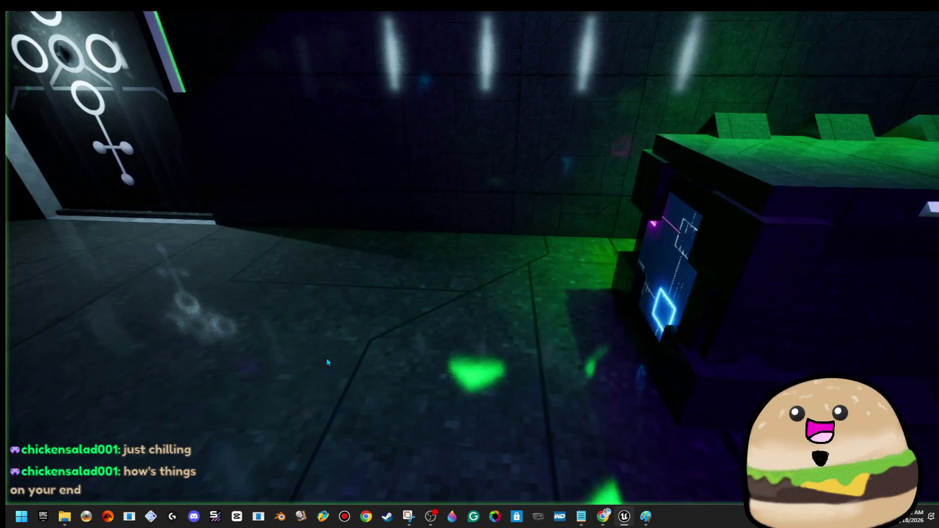
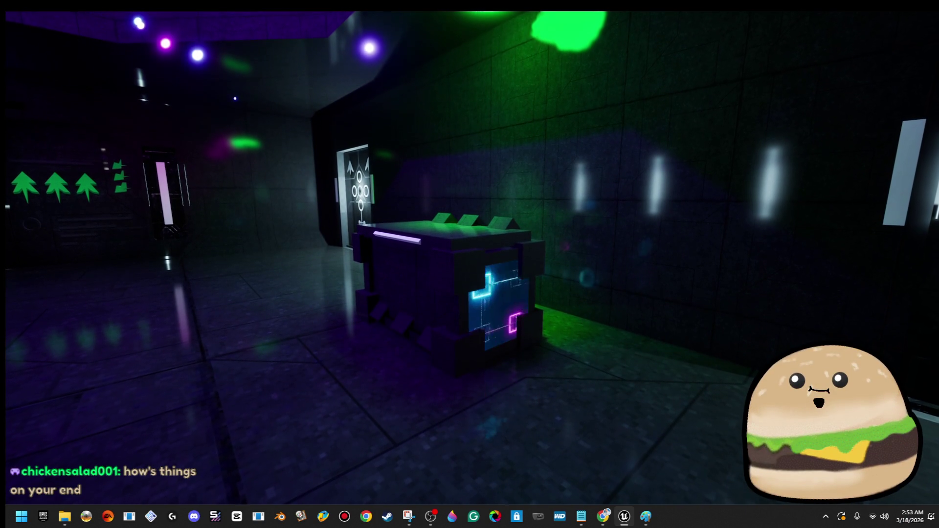
Exit play mode and open the crate's space_loot_crate_x Blueprint from the level
{"action": "key", "text": "g"}
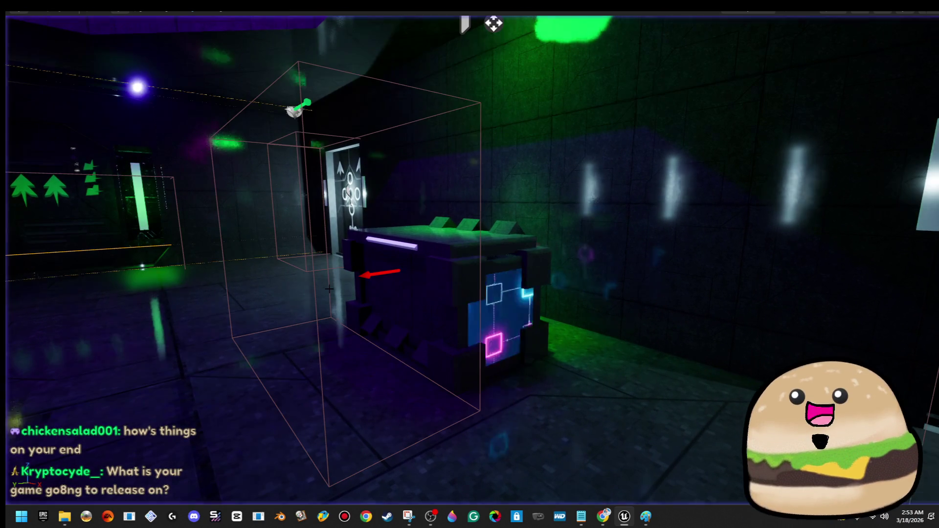
{"action": "right_click", "coordinate": [443, 245]}
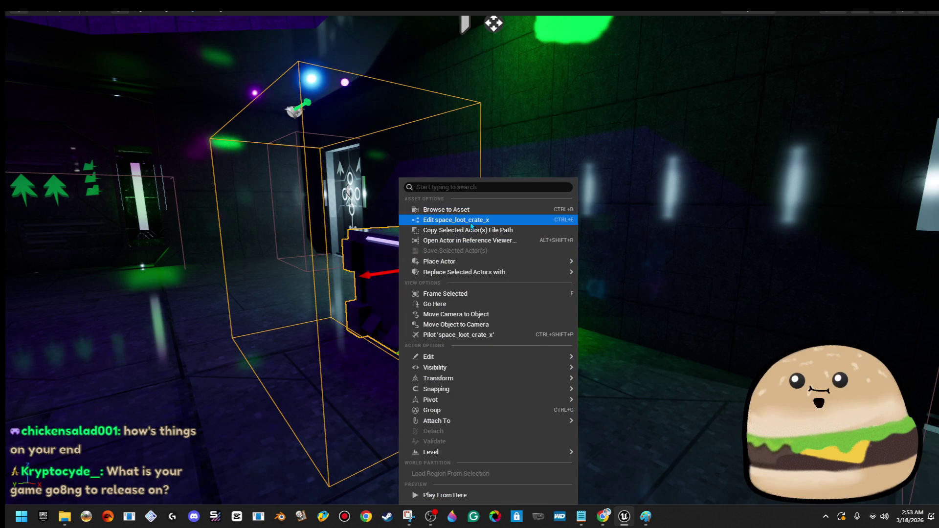
{"action": "left_click", "coordinate": [468, 220]}
{"action": "left_click_drag", "start_coordinate": [531, 252], "coordinate": [566, 187]}
{"action": "mouse_move", "coordinate": [485, 243]}
{"action": "left_mouse_down"}
{"action": "mouse_move", "coordinate": [562, 208]}
{"action": "mouse_move", "coordinate": [423, 181]}
{"action": "mouse_move", "coordinate": [450, 160]}
{"action": "left_mouse_up"}
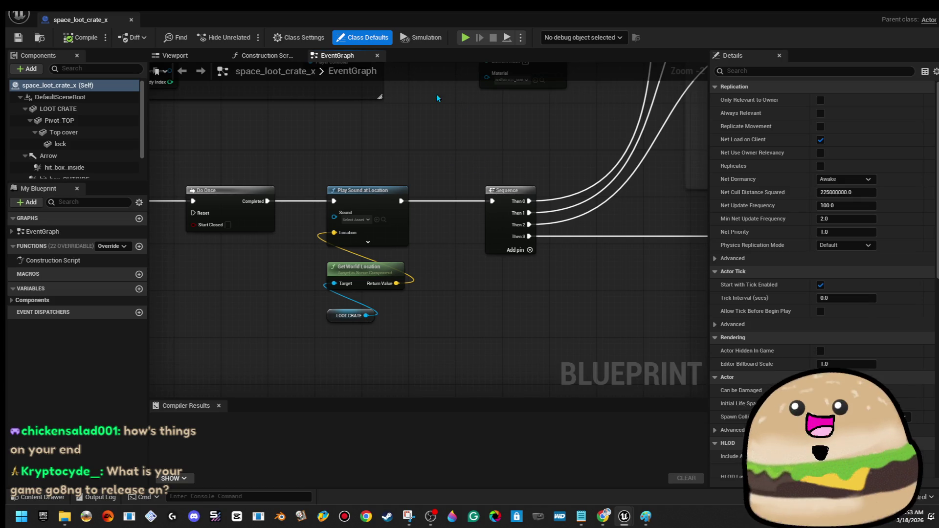
Fly the Blueprint viewport camera inside the crate and select the LOOT CRATE mesh
{"action": "left_click", "coordinate": [175, 55]}
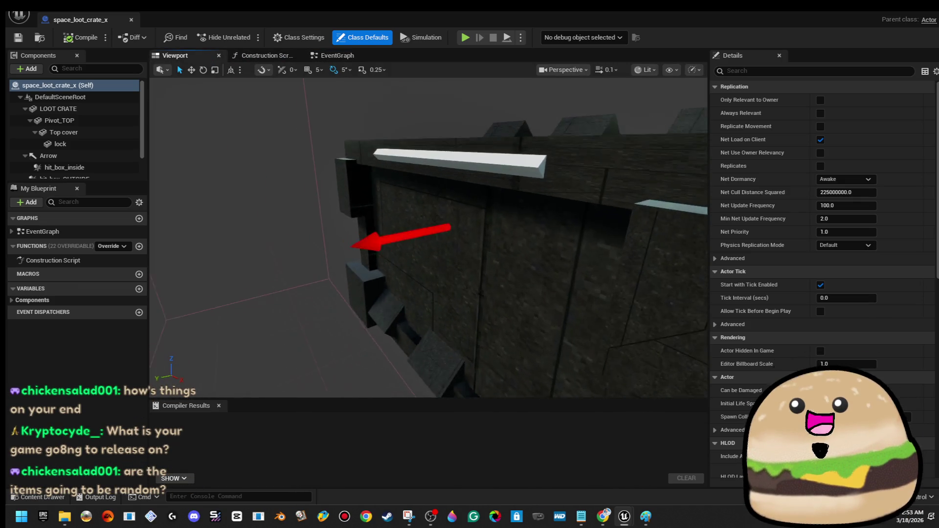
{"action": "key", "text": "w"}
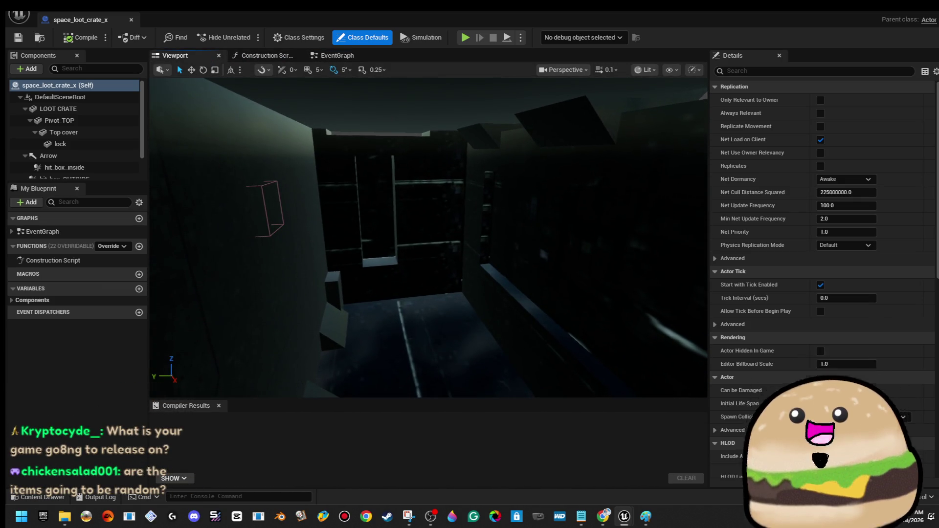
{"action": "left_click", "coordinate": [390, 276]}
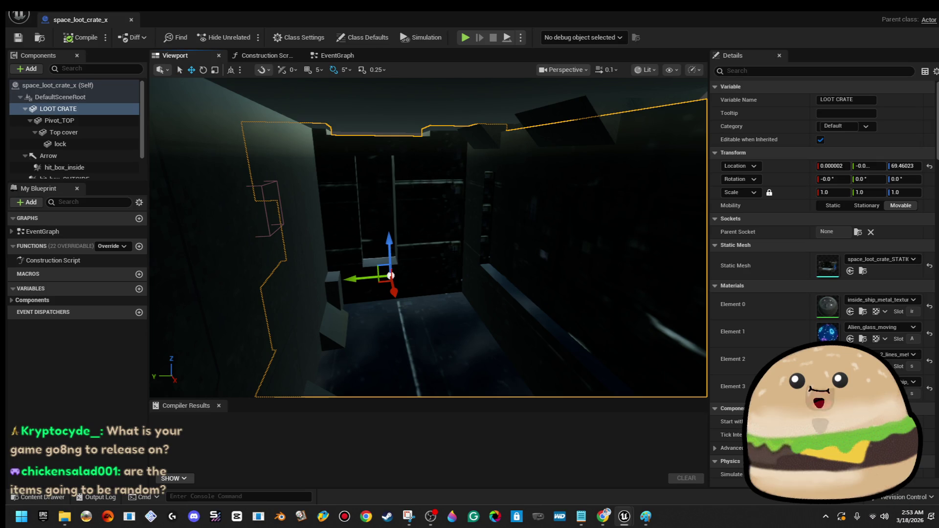
Add a Point Light under LOOT CRATE and raise it inside the crate
{"action": "left_click", "coordinate": [29, 69]}
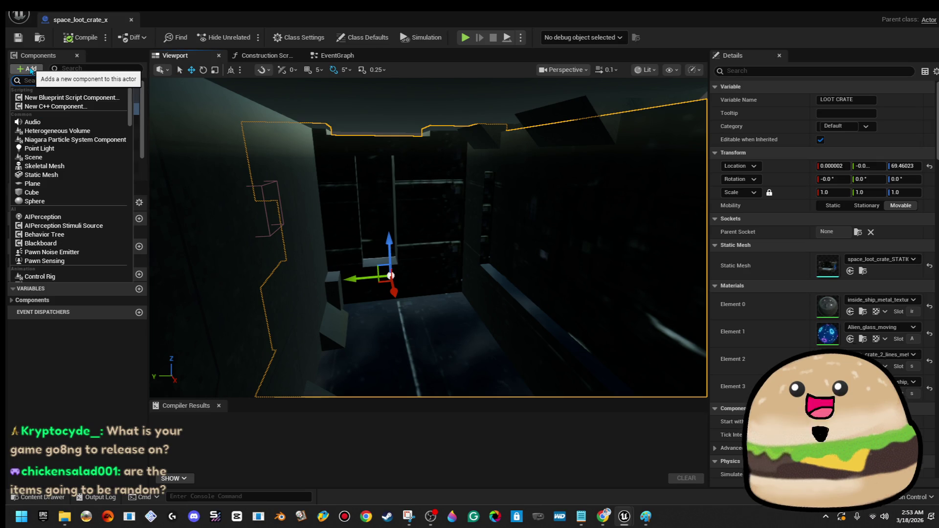
{"action": "type", "text": "light"}
{"action": "left_click", "coordinate": [39, 148]}
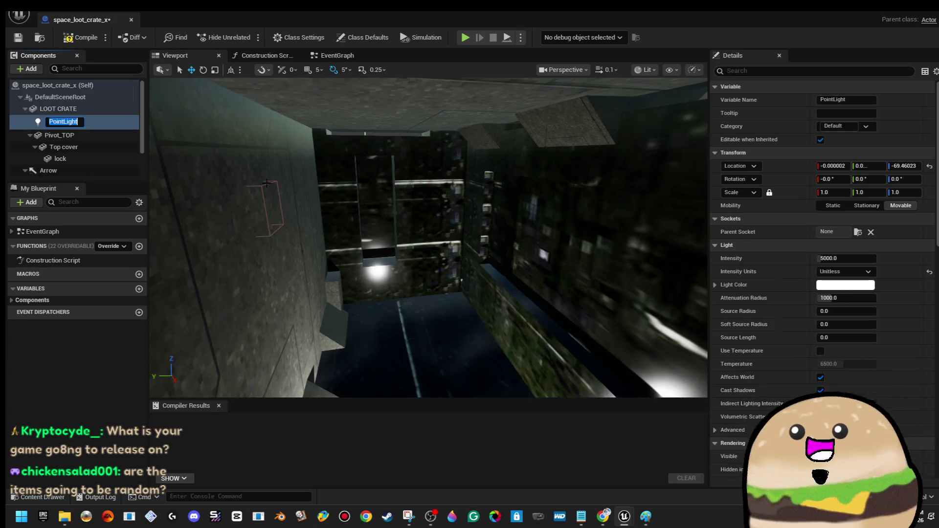
{"action": "left_click_drag", "start_coordinate": [266, 183], "coordinate": [295, 305]}
{"action": "left_click_drag", "start_coordinate": [363, 304], "coordinate": [335, 157]}
{"action": "key", "text": "f"}
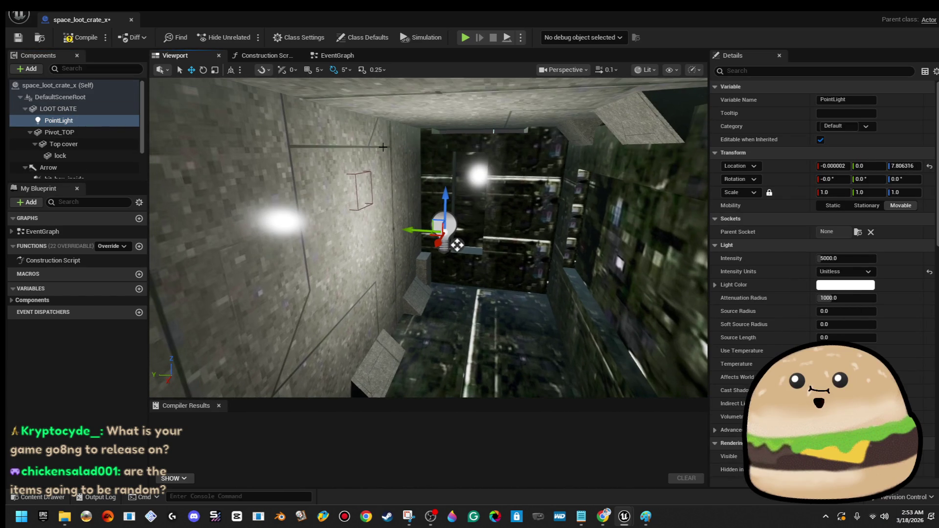
{"action": "left_click_drag", "start_coordinate": [430, 231], "coordinate": [440, 231]}
{"action": "key", "text": "f"}
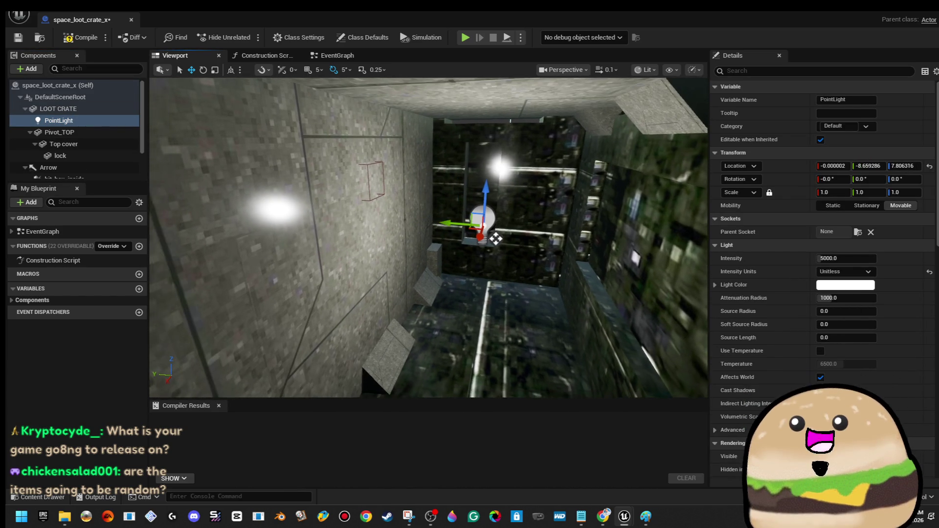
Set the point light's Light Color to pure red (R 1, G 0, B 0)
{"action": "left_click", "coordinate": [845, 284]}
{"action": "left_click_drag", "start_coordinate": [709, 297], "coordinate": [752, 296]}
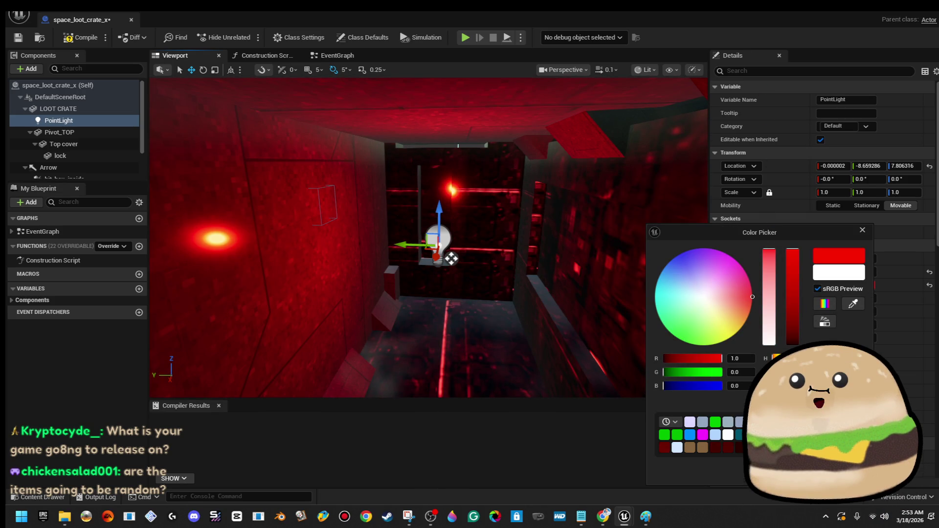
{"action": "left_click", "coordinate": [862, 229]}
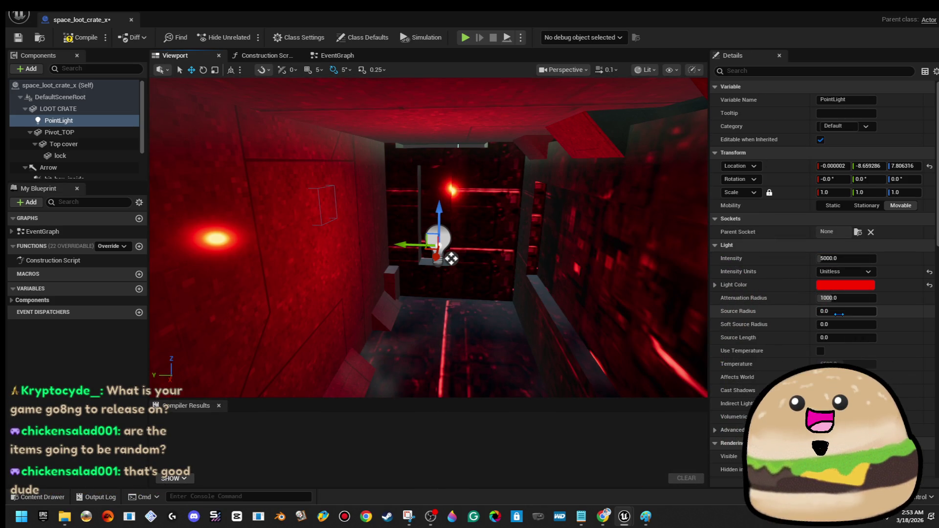
Move the red light up toward the lid and rotate it to lie horizontally
{"action": "mouse_move", "coordinate": [846, 311]}
{"action": "left_mouse_down"}
{"action": "mouse_move", "coordinate": [870, 311]}
{"action": "mouse_move", "coordinate": [841, 311]}
{"action": "mouse_move", "coordinate": [863, 323]}
{"action": "mouse_move", "coordinate": [849, 322]}
{"action": "left_mouse_up"}
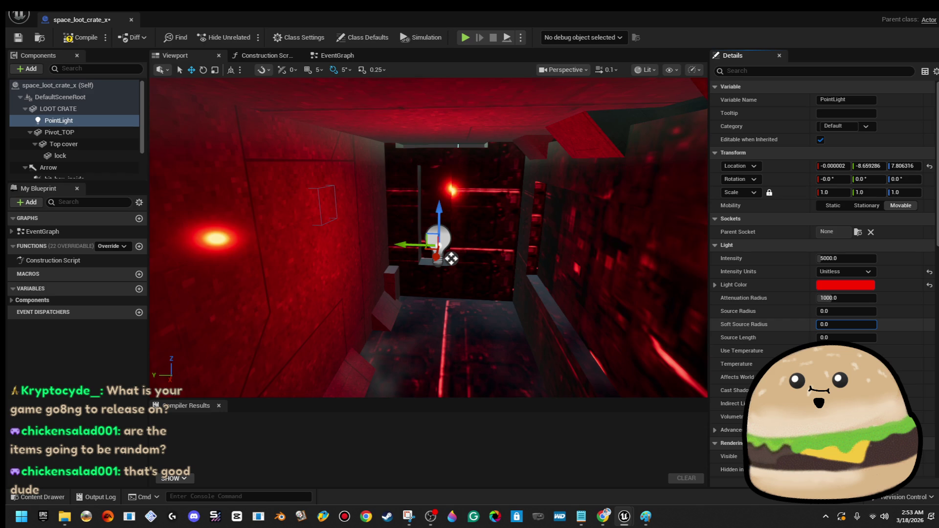
{"action": "mouse_move", "coordinate": [451, 258]}
{"action": "left_mouse_down"}
{"action": "mouse_move", "coordinate": [315, 268]}
{"action": "mouse_move", "coordinate": [389, 224]}
{"action": "mouse_move", "coordinate": [430, 161]}
{"action": "left_mouse_up"}
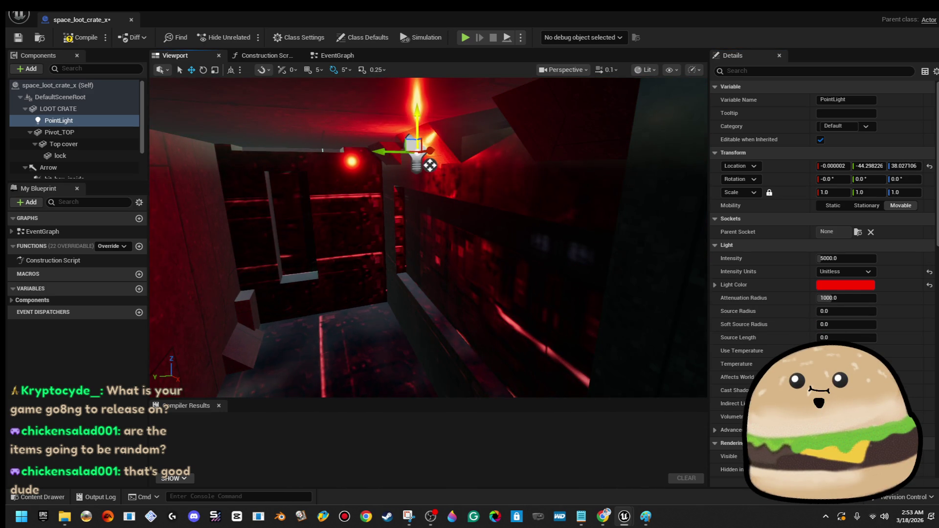
{"action": "key", "text": "f"}
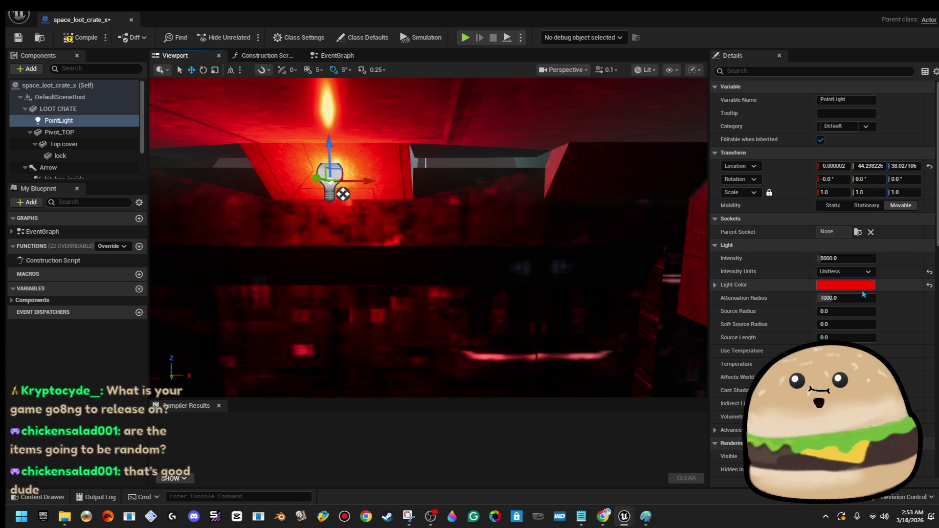
{"action": "left_click_drag", "start_coordinate": [846, 337], "coordinate": [876, 337]}
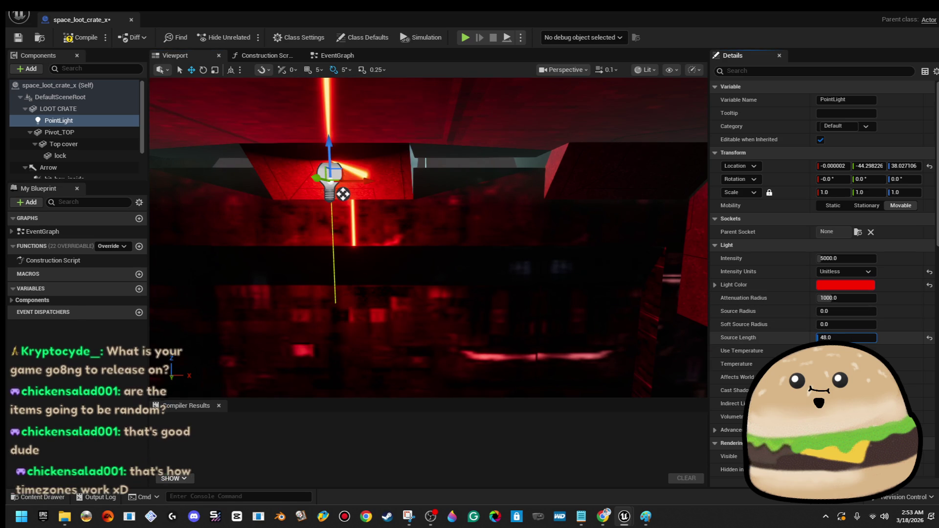
{"action": "scroll", "coordinate": [422, 237], "scroll_direction": "up", "scroll_amount": 2}
{"action": "key", "text": "e"}
{"action": "left_click_drag", "start_coordinate": [421, 237], "coordinate": [420, 235]}
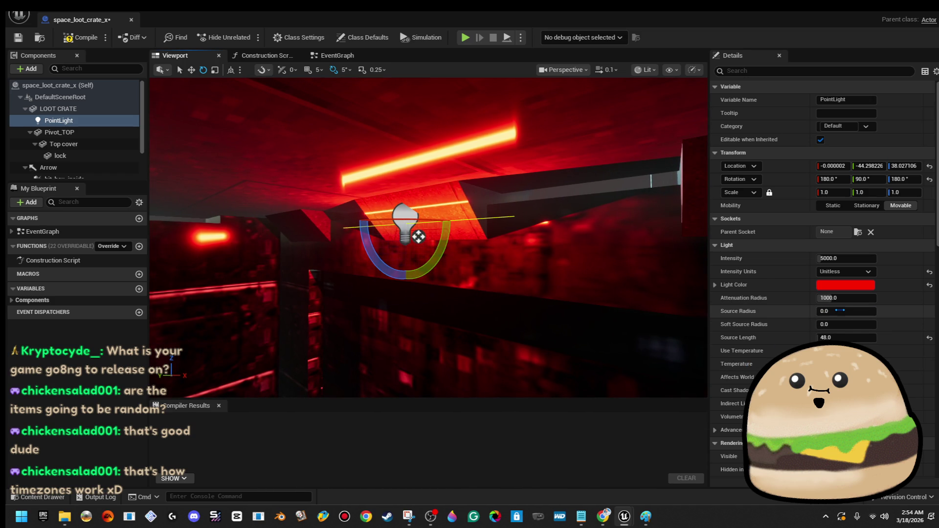
Set the light's source radius to 2 and unlock its scale to flatten it along Z
{"action": "mouse_move", "coordinate": [840, 311]}
{"action": "left_mouse_down"}
{"action": "mouse_move", "coordinate": [875, 311]}
{"action": "mouse_move", "coordinate": [840, 311]}
{"action": "mouse_move", "coordinate": [850, 311]}
{"action": "left_mouse_up"}
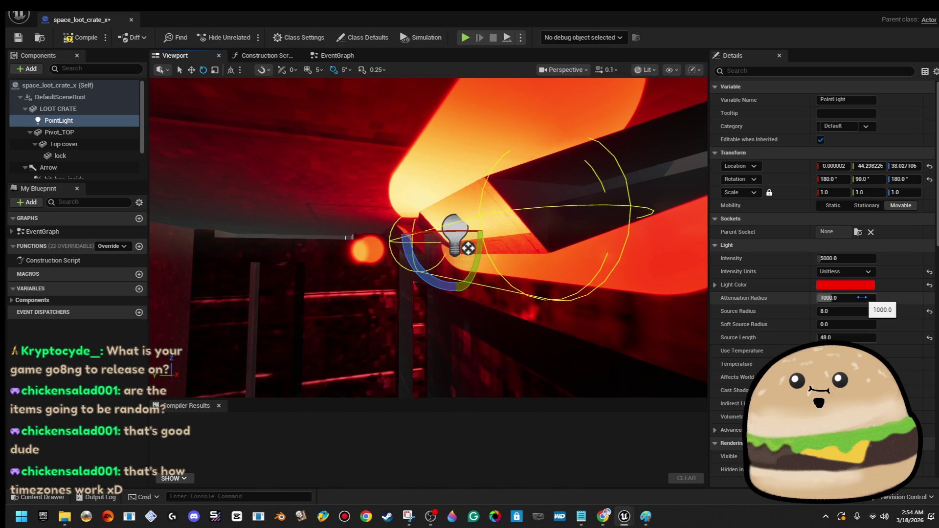
{"action": "left_click_drag", "start_coordinate": [858, 313], "coordinate": [858, 313]}
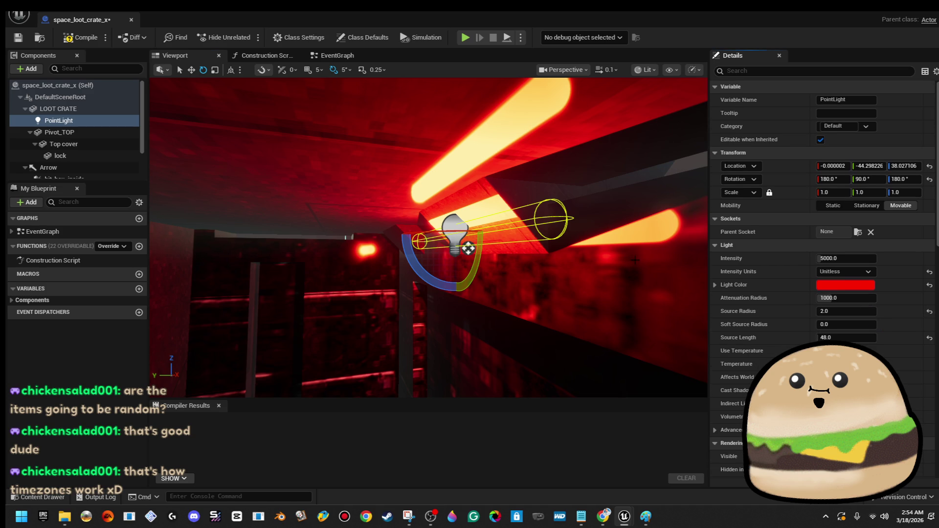
{"action": "key", "text": "r"}
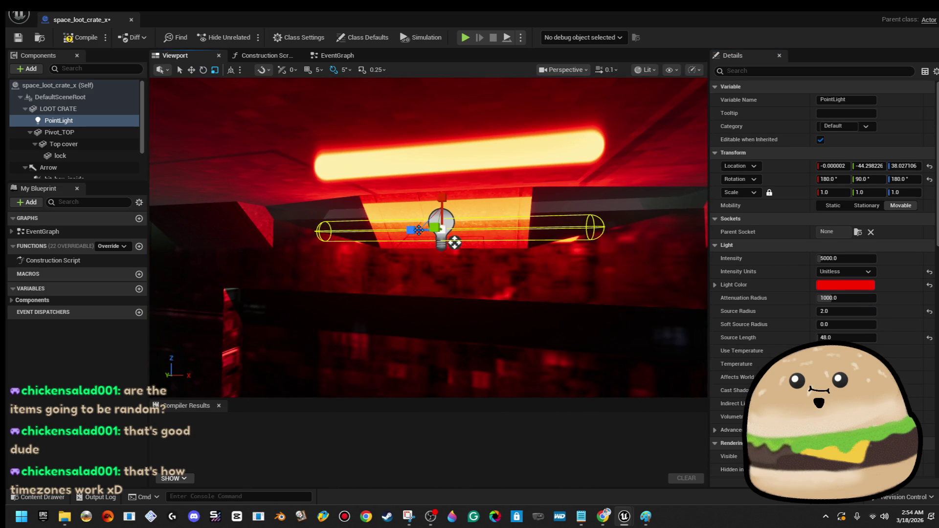
{"action": "left_click_drag", "start_coordinate": [454, 243], "coordinate": [454, 243]}
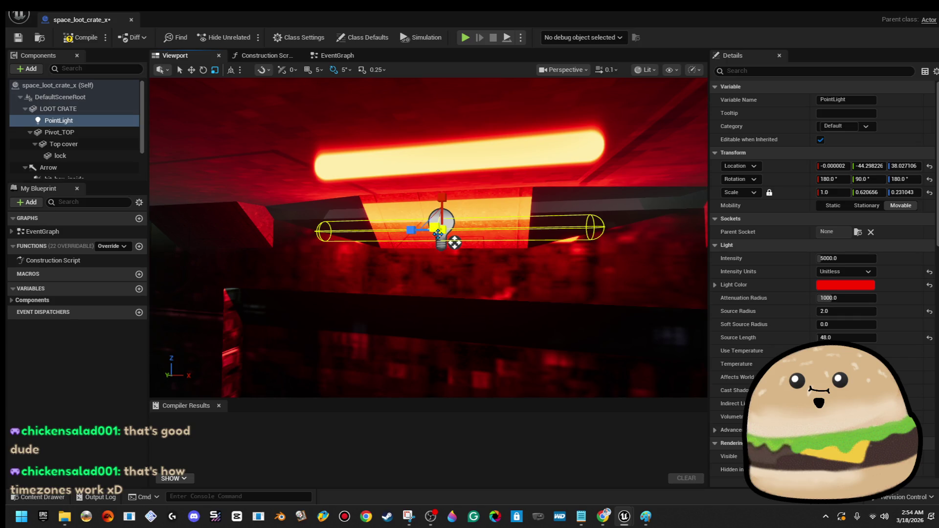
{"action": "left_click", "coordinate": [827, 192]}
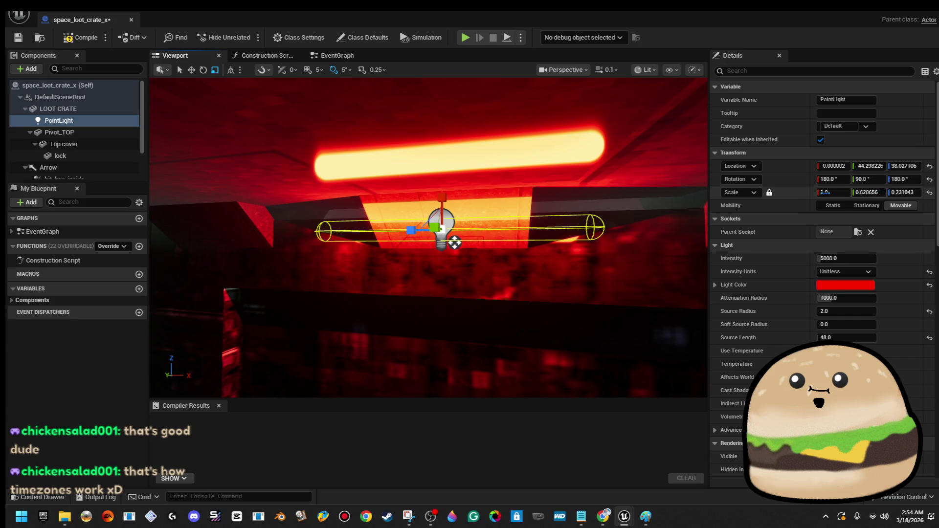
{"action": "left_click", "coordinate": [769, 193]}
{"action": "type", "text": "1"}
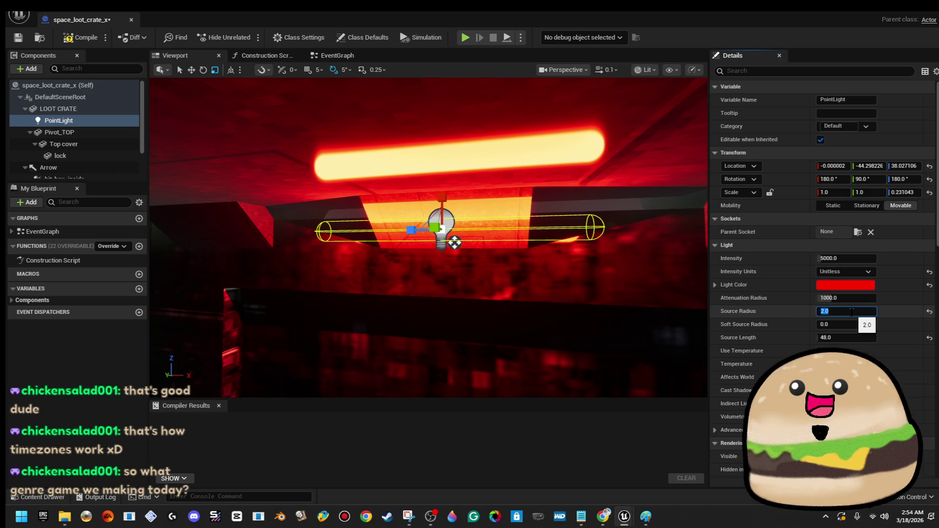
Set the light's source length to 25 and compile the blueprint
{"action": "left_click", "coordinate": [859, 338]}
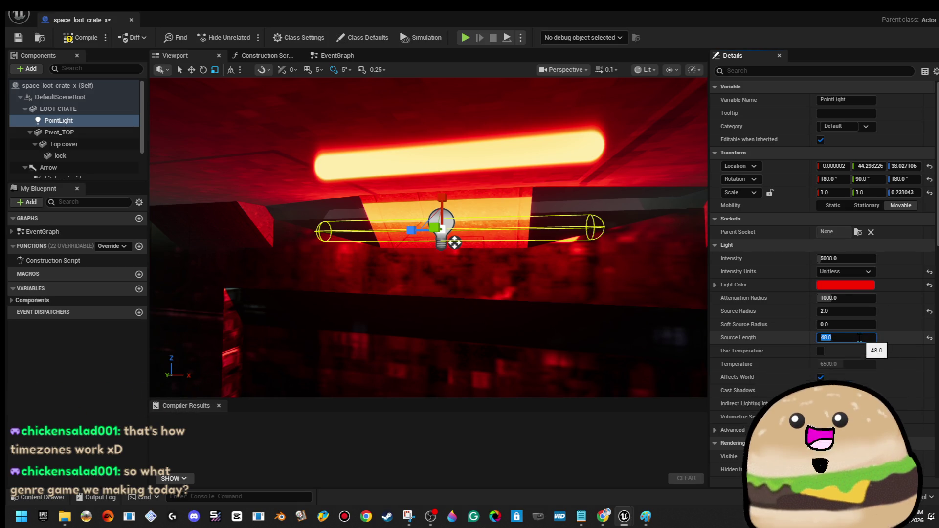
{"action": "type", "text": "40"}
{"action": "key", "text": "Return"}
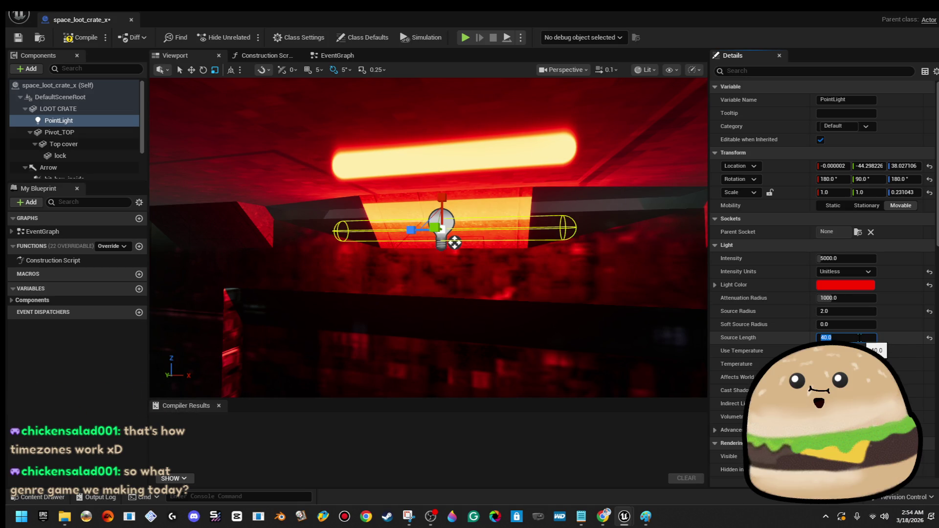
{"action": "type", "text": "30"}
{"action": "key", "text": "Return"}
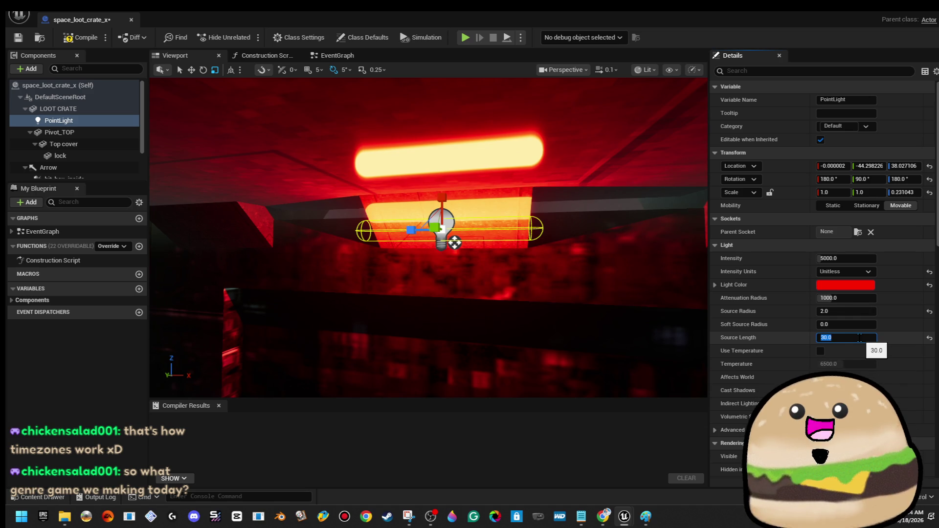
{"action": "type", "text": "25"}
{"action": "key", "text": "Return"}
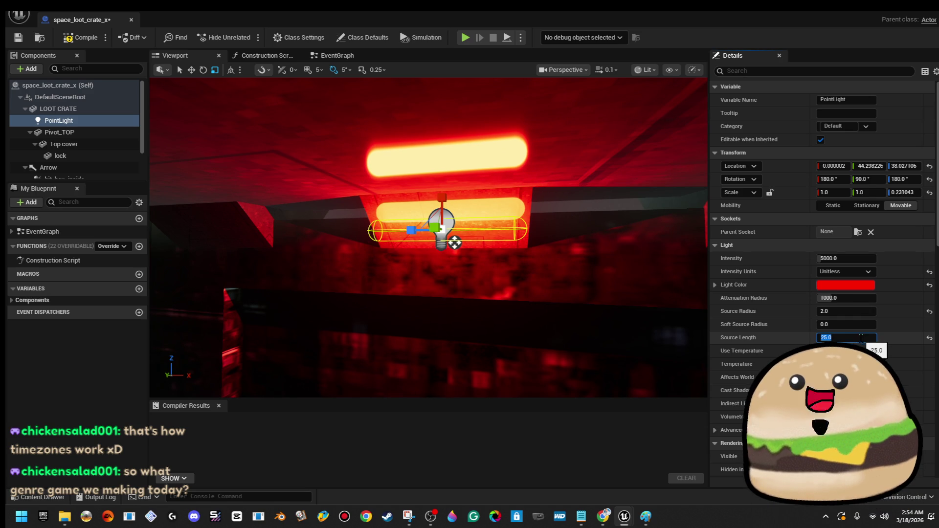
{"action": "mouse_move", "coordinate": [428, 235]}
{"action": "left_mouse_down"}
{"action": "mouse_move", "coordinate": [392, 232]}
{"action": "mouse_move", "coordinate": [420, 225]}
{"action": "mouse_move", "coordinate": [381, 230]}
{"action": "left_mouse_up"}
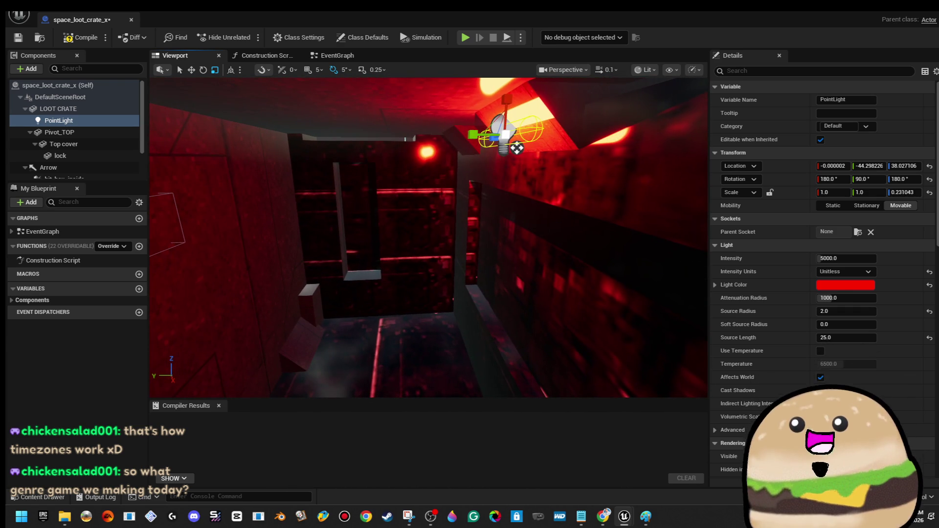
{"action": "left_click", "coordinate": [18, 38]}
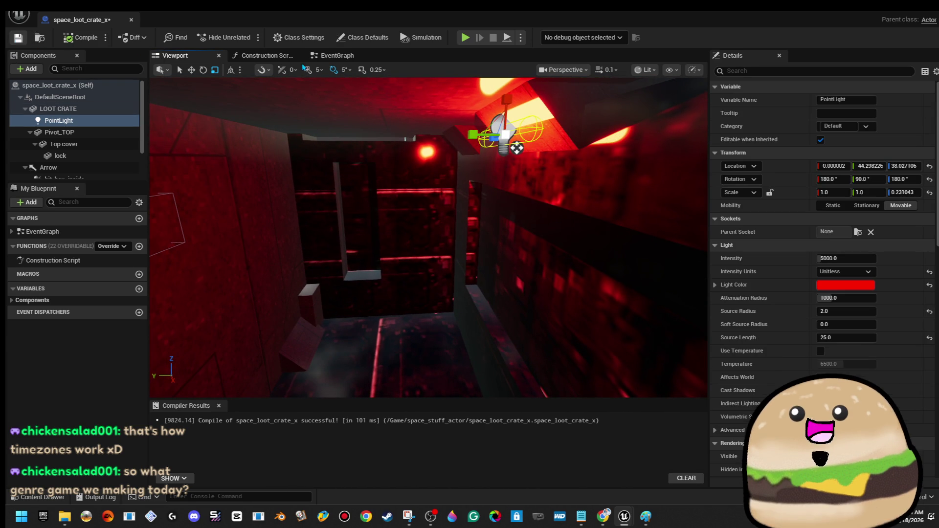
Add an Event BeginPlay node to the event graph
{"action": "left_click", "coordinate": [337, 55]}
{"action": "left_click_drag", "start_coordinate": [505, 121], "coordinate": [482, 233]}
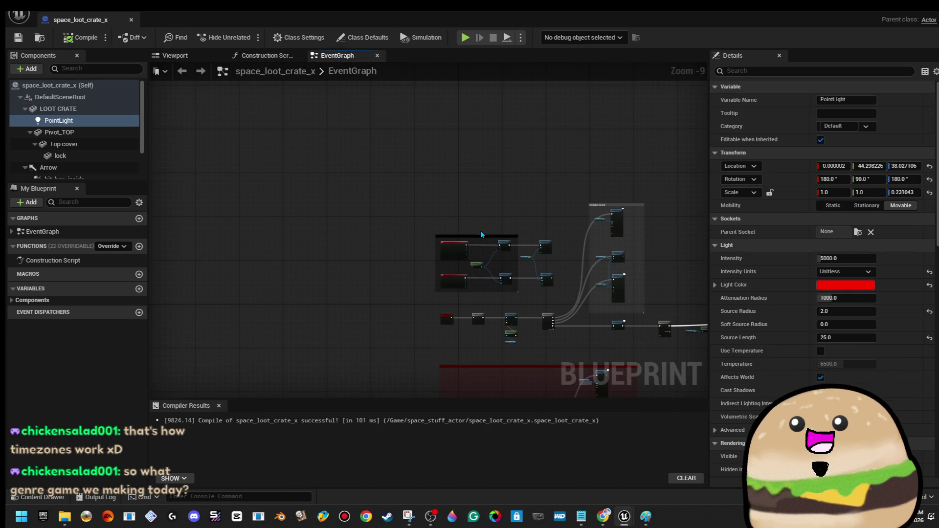
{"action": "right_click", "coordinate": [444, 200]}
{"action": "type", "text": "begin"}
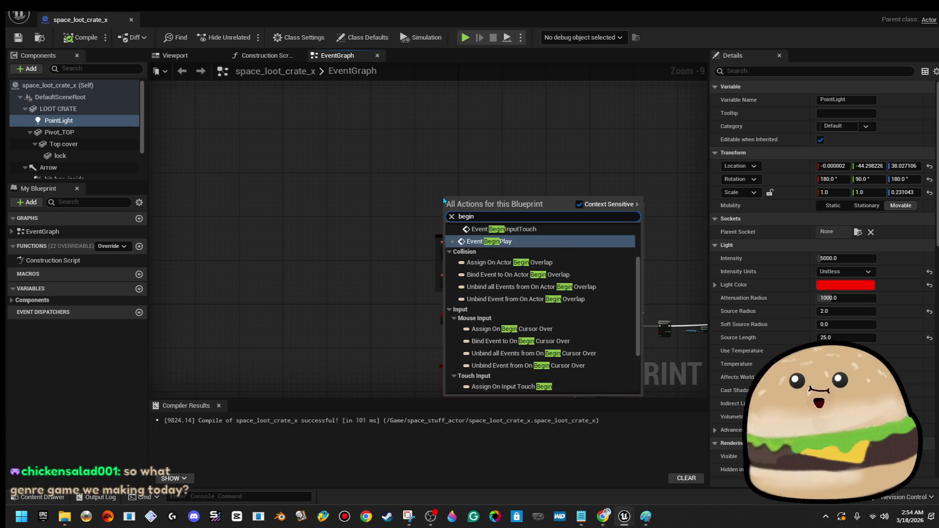
{"action": "key", "text": "Return"}
{"action": "scroll", "coordinate": [466, 204], "scroll_direction": "up", "scroll_amount": 5}
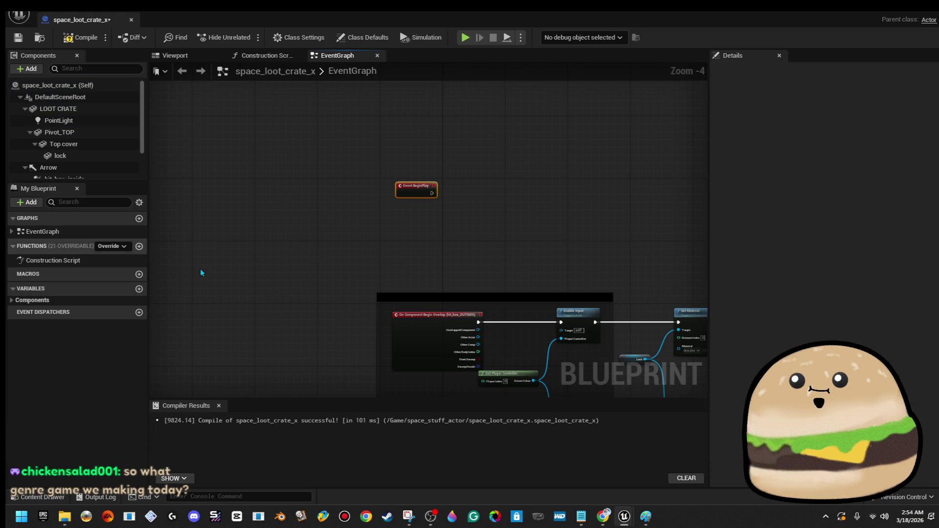
{"action": "scroll", "coordinate": [101, 160], "scroll_direction": "down", "scroll_amount": 2}
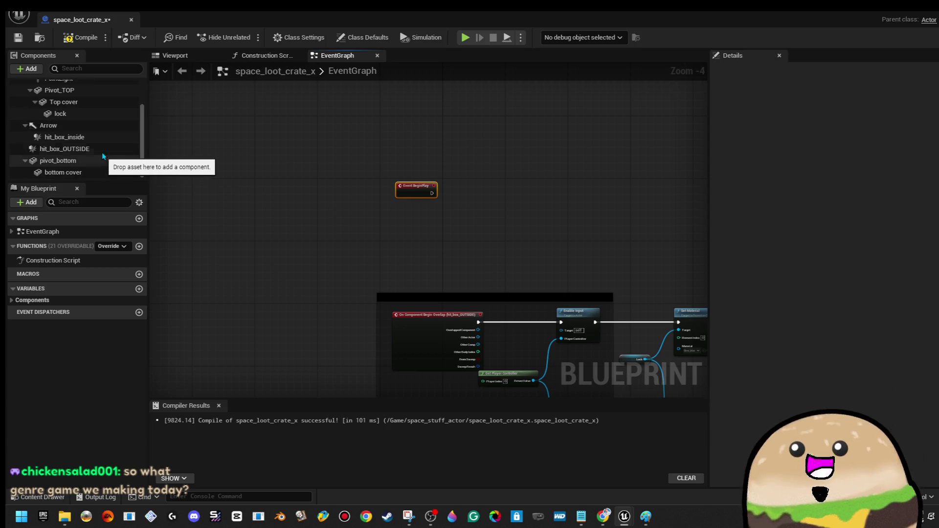
{"action": "scroll", "coordinate": [102, 142], "scroll_direction": "up", "scroll_amount": 2}
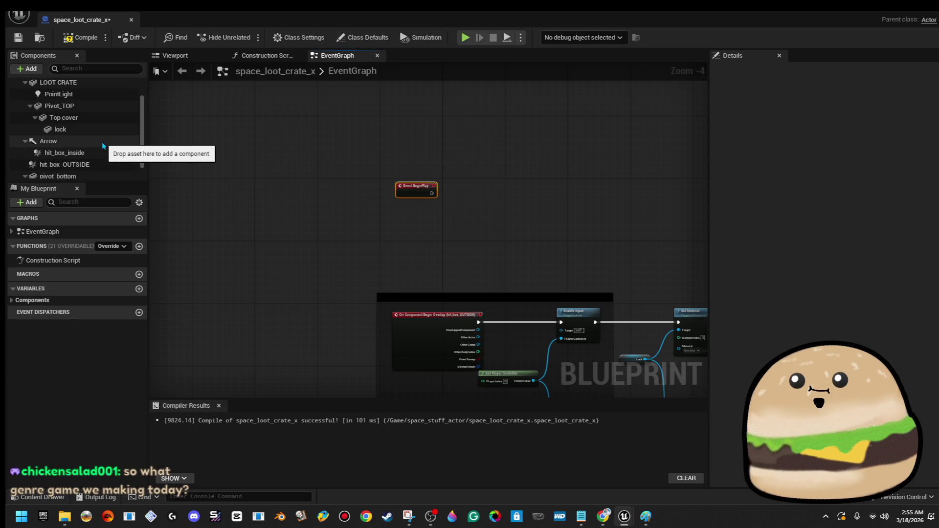
Rename the PointLight component to 'Red Light'
{"action": "right_click", "coordinate": [101, 102]}
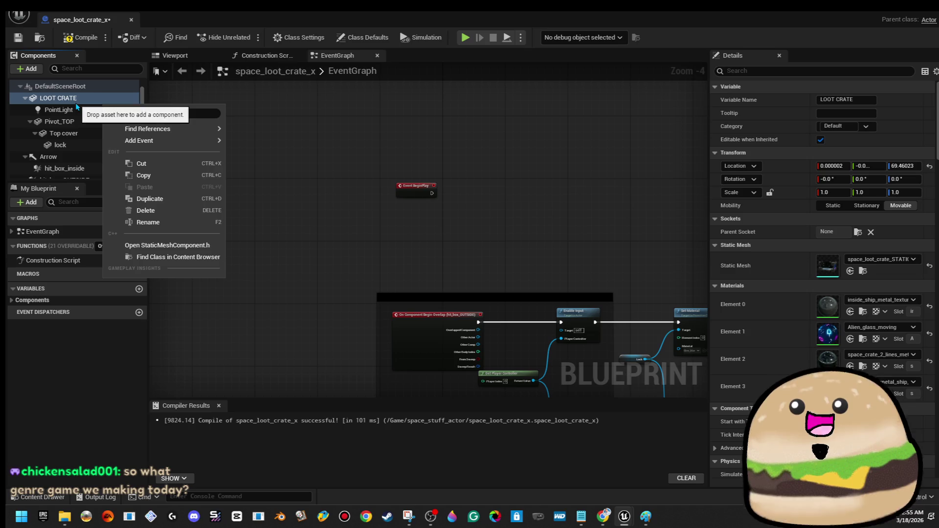
{"action": "left_click", "coordinate": [74, 109]}
{"action": "right_click", "coordinate": [74, 109]}
{"action": "left_click", "coordinate": [139, 225]}
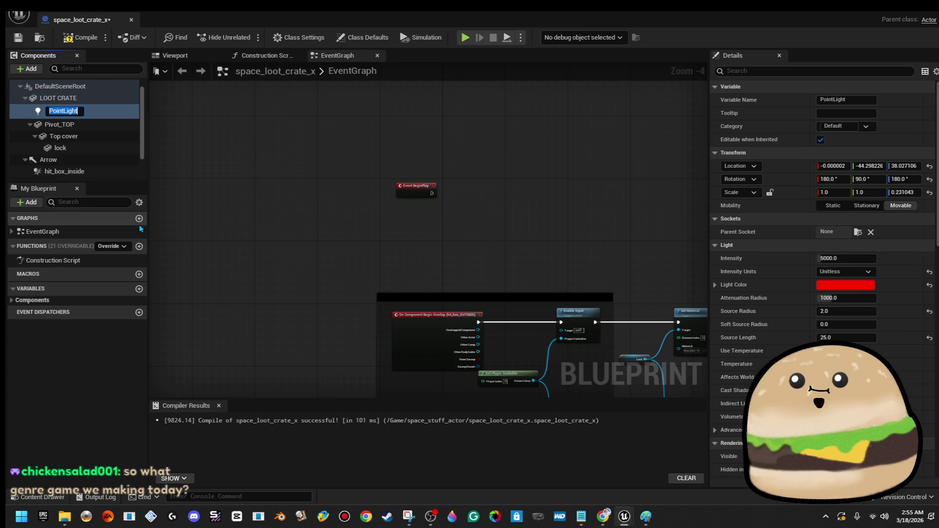
{"action": "type", "text": "Red L"}
{"action": "type", "text": "ight"}
{"action": "key", "text": "Return"}
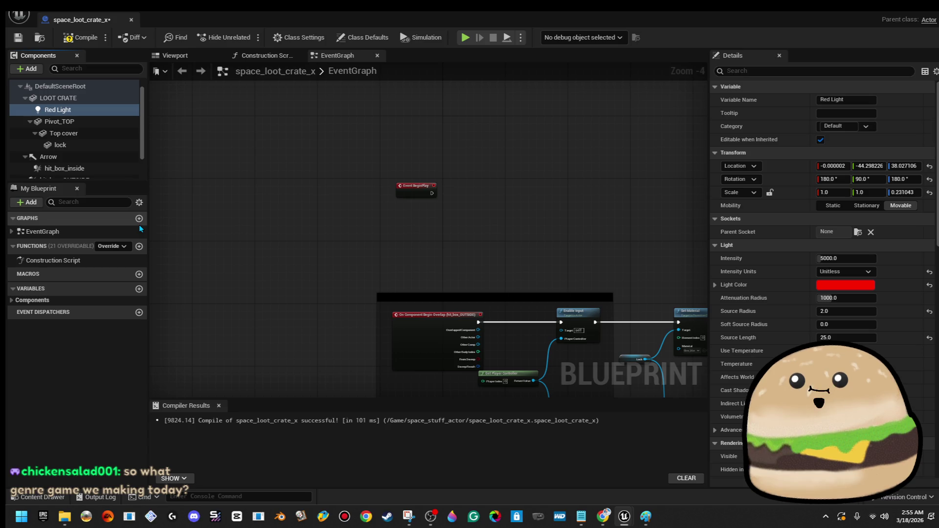
Add a Red Light reference with a Set Visibility node
{"action": "left_click_drag", "start_coordinate": [508, 207], "coordinate": [407, 197]}
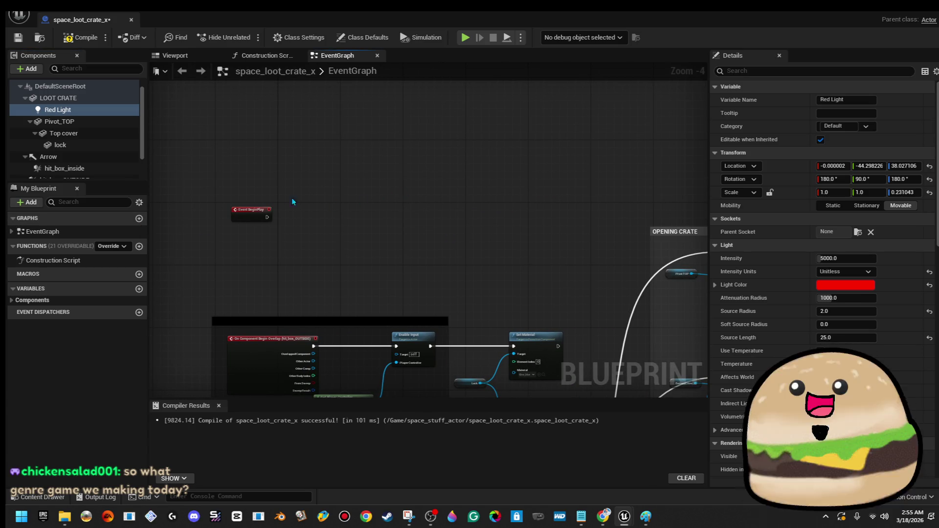
{"action": "left_click", "coordinate": [100, 110]}
{"action": "left_click_drag", "start_coordinate": [295, 226], "coordinate": [263, 221]}
{"action": "scroll", "coordinate": [333, 218], "scroll_direction": "up", "scroll_amount": 4}
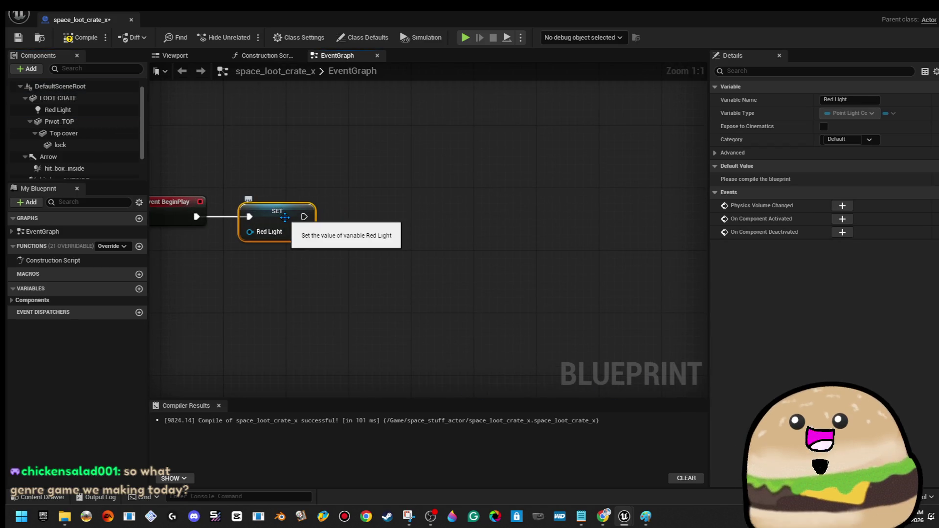
{"action": "key", "text": "Delete"}
{"action": "mouse_move", "coordinate": [58, 110]}
{"action": "left_mouse_down"}
{"action": "mouse_move", "coordinate": [300, 259]}
{"action": "mouse_move", "coordinate": [382, 232]}
{"action": "left_mouse_up"}
{"action": "type", "text": "visi"}
{"action": "key", "text": "Up"}
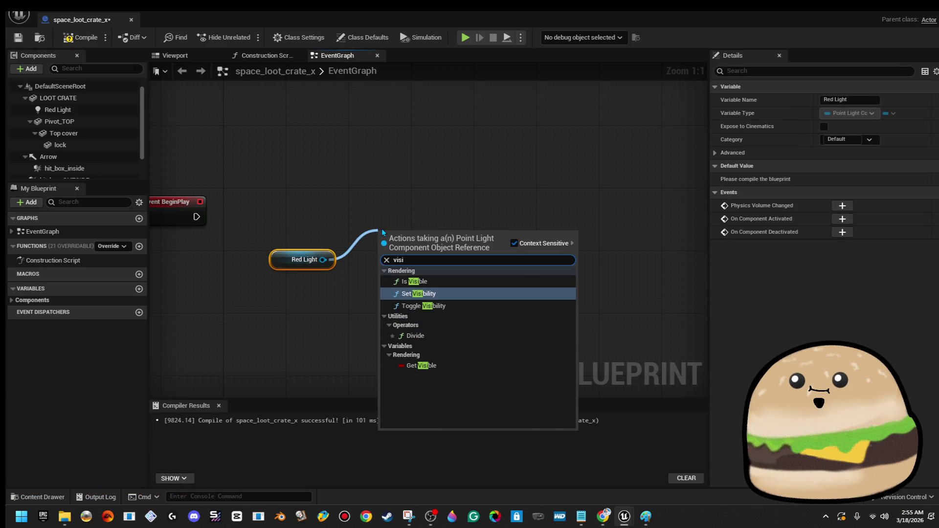
{"action": "key", "text": "Return"}
Wire BeginPlay into Set Visibility with New Visibility unticked
{"action": "left_click_drag", "start_coordinate": [381, 255], "coordinate": [197, 216]}
{"action": "left_click_drag", "start_coordinate": [430, 255], "coordinate": [438, 215]}
{"action": "left_click", "coordinate": [438, 247]}
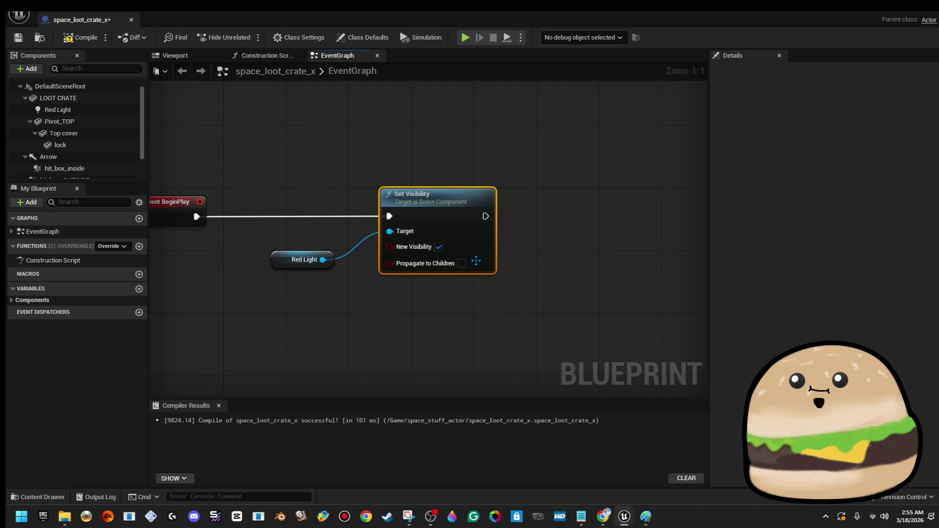
{"action": "left_click", "coordinate": [438, 246]}
Copy the Red Light and Set Visibility nodes, then compile the blueprint
{"action": "left_click_drag", "start_coordinate": [322, 178], "coordinate": [465, 273]}
{"action": "right_click", "coordinate": [466, 272]}
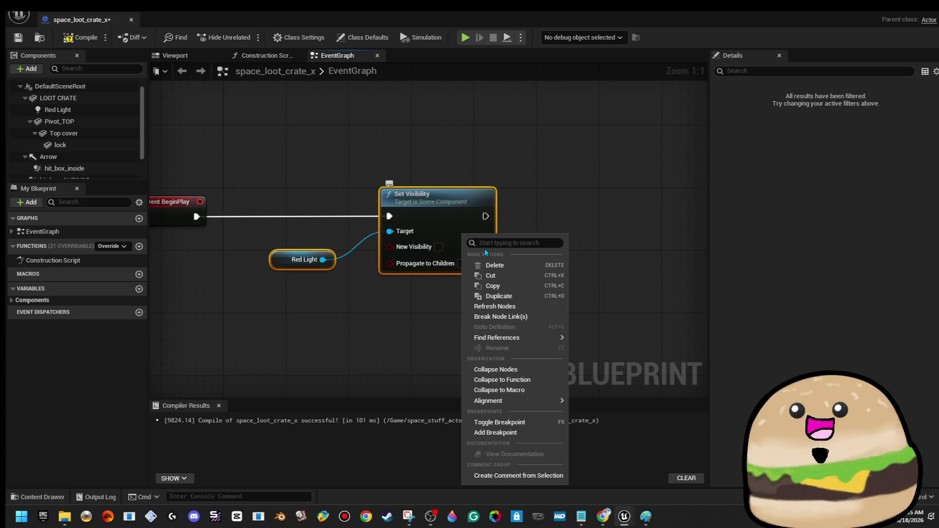
{"action": "left_click", "coordinate": [491, 283]}
{"action": "left_click", "coordinate": [80, 40]}
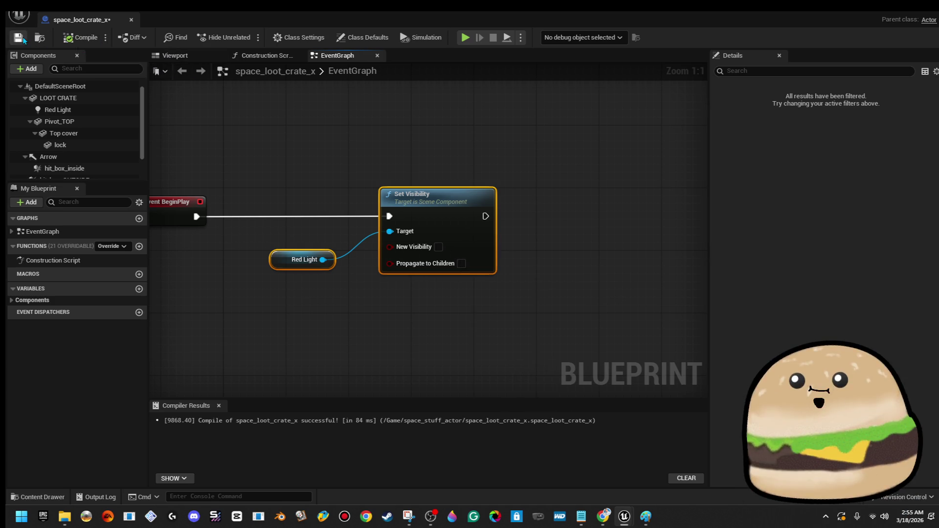
Set the overlap chain's Delay duration to 6.0 and shift the Delay node left
{"action": "scroll", "coordinate": [436, 319], "scroll_direction": "down", "scroll_amount": 8}
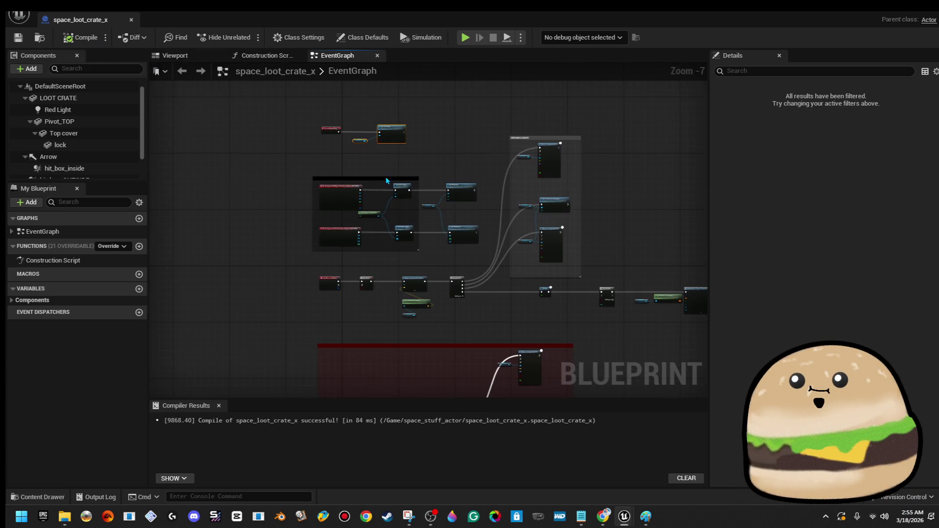
{"action": "left_click_drag", "start_coordinate": [369, 236], "coordinate": [316, 124]}
{"action": "scroll", "coordinate": [404, 254], "scroll_direction": "up", "scroll_amount": 3}
{"action": "scroll", "coordinate": [403, 253], "scroll_direction": "down", "scroll_amount": 4}
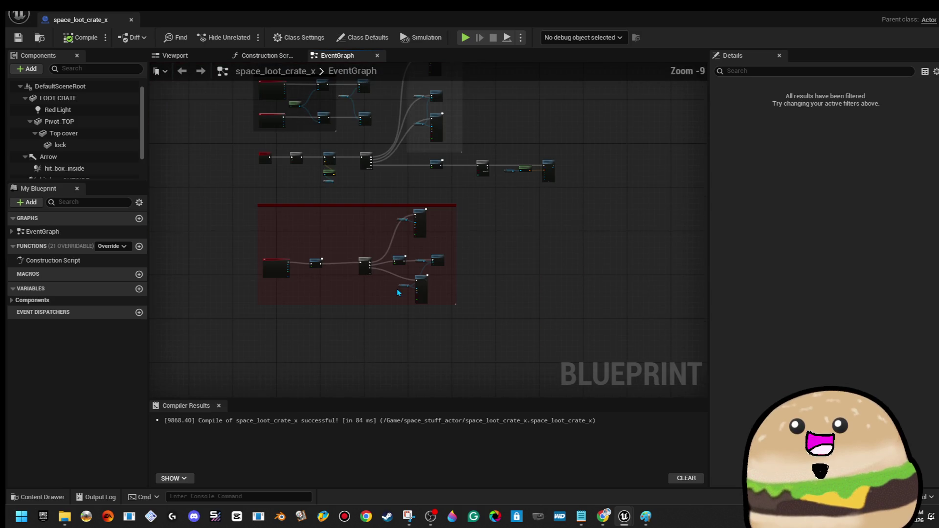
{"action": "scroll", "coordinate": [350, 265], "scroll_direction": "up", "scroll_amount": 2}
{"action": "scroll", "coordinate": [327, 262], "scroll_direction": "up", "scroll_amount": 3}
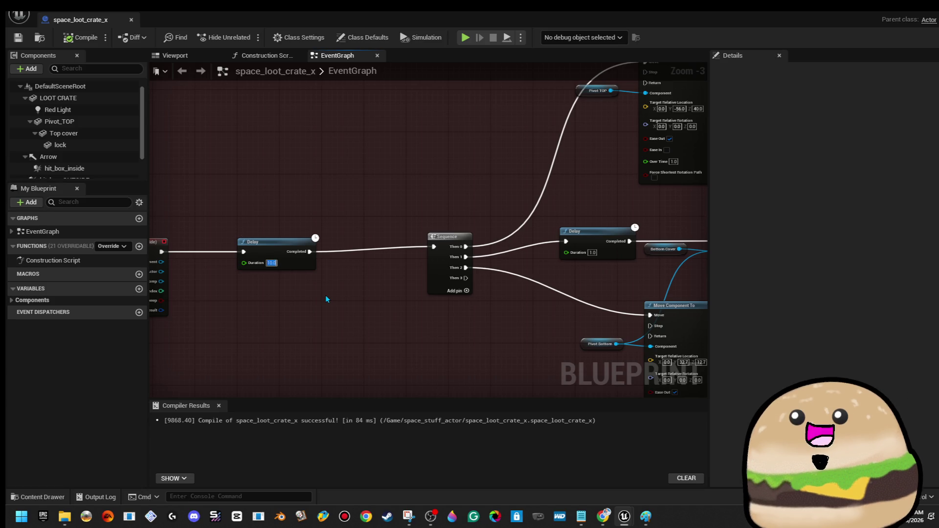
{"action": "type", "text": "6"}
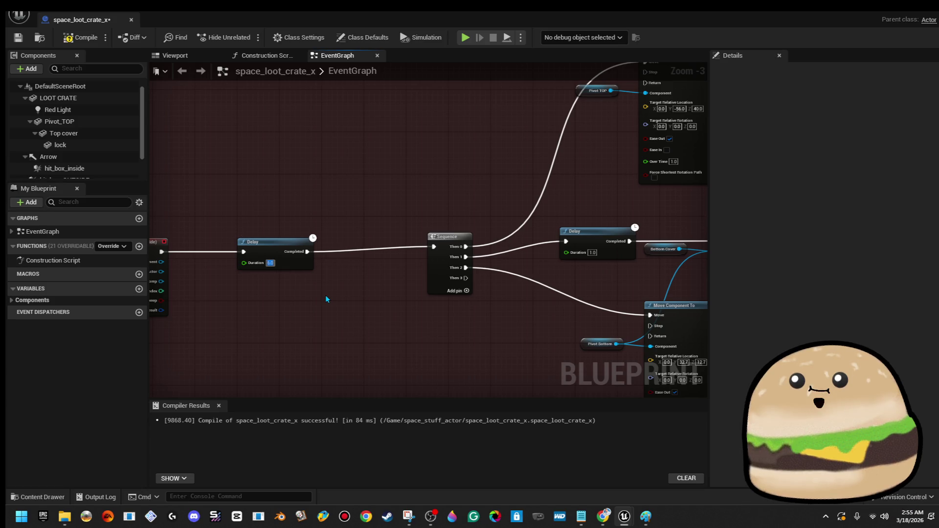
{"action": "key", "text": "Return"}
{"action": "left_click_drag", "start_coordinate": [292, 259], "coordinate": [270, 259]}
{"action": "left_click", "coordinate": [292, 334]}
Paste the Set Visibility and Red Light nodes into the Delay–Sequence chain
{"action": "key", "text": "ctrl+v"}
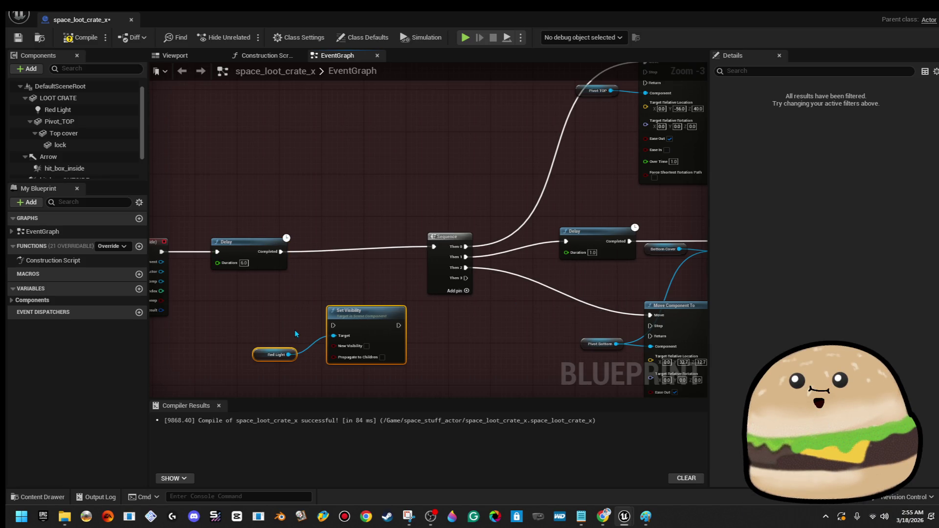
{"action": "left_click_drag", "start_coordinate": [366, 318], "coordinate": [359, 250]}
{"action": "mouse_move", "coordinate": [269, 280]}
{"action": "left_mouse_down"}
{"action": "mouse_move", "coordinate": [351, 308]}
{"action": "mouse_move", "coordinate": [334, 301]}
{"action": "left_mouse_up"}
{"action": "left_click_drag", "start_coordinate": [321, 253], "coordinate": [328, 252]}
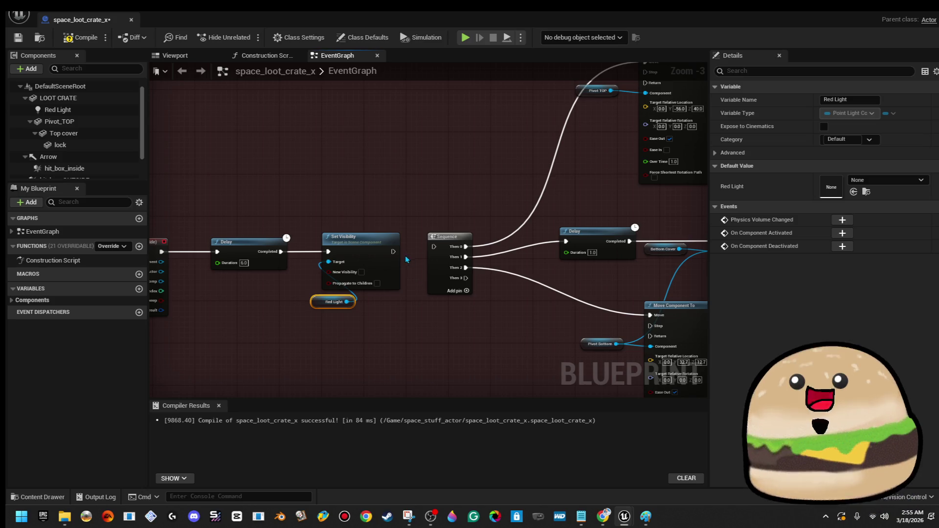
{"action": "left_click_drag", "start_coordinate": [392, 253], "coordinate": [441, 248]}
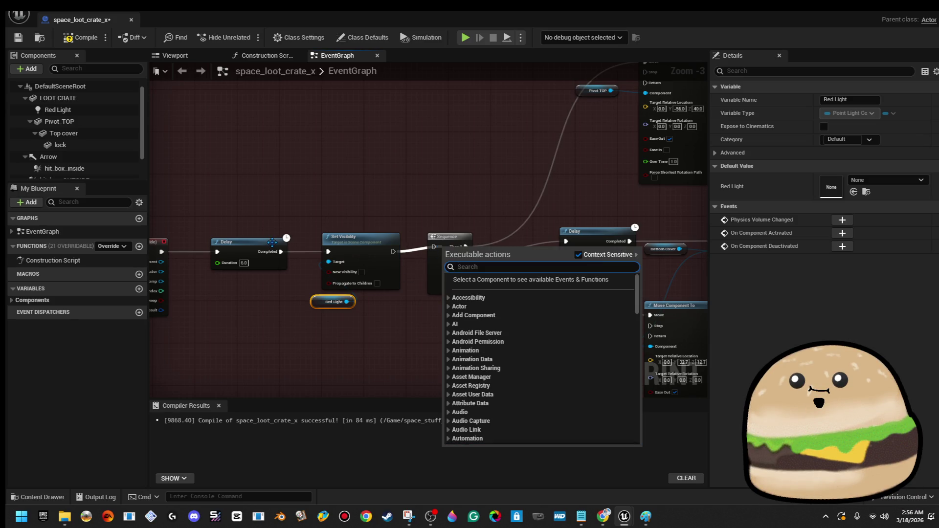
{"action": "left_click", "coordinate": [249, 246]}
Delete the old Delay and wire the overlap event directly into Set Visibility
{"action": "left_click_drag", "start_coordinate": [249, 247], "coordinate": [379, 182]}
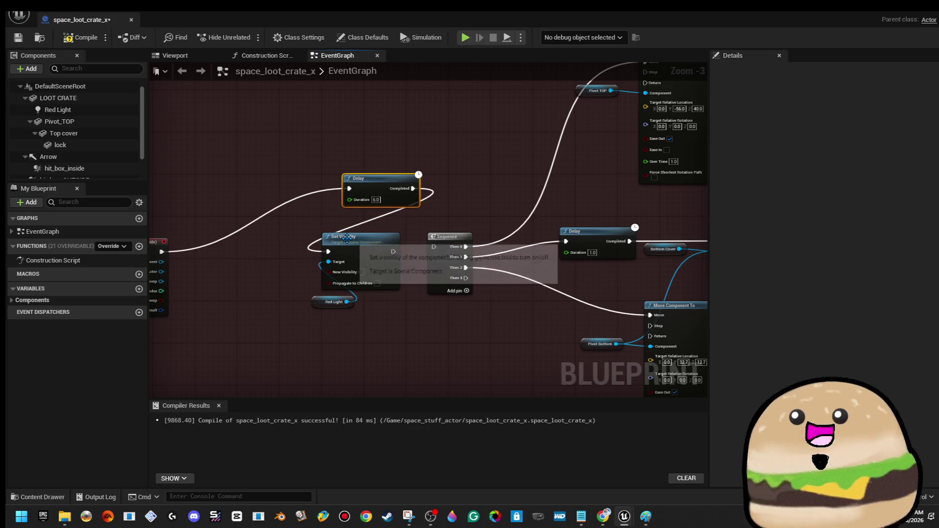
{"action": "key", "text": "Delete"}
{"action": "mouse_move", "coordinate": [328, 252]}
{"action": "left_mouse_down"}
{"action": "mouse_move", "coordinate": [256, 276]}
{"action": "mouse_move", "coordinate": [163, 253]}
{"action": "left_mouse_up"}
{"action": "left_click_drag", "start_coordinate": [266, 207], "coordinate": [345, 294]}
{"action": "mouse_move", "coordinate": [370, 253]}
{"action": "left_mouse_down"}
{"action": "mouse_move", "coordinate": [264, 253]}
{"action": "mouse_move", "coordinate": [344, 252]}
{"action": "left_mouse_up"}
Tick New Visibility so Red Light shows, and connect the Delay to the Sequence
{"action": "left_click", "coordinate": [255, 272]}
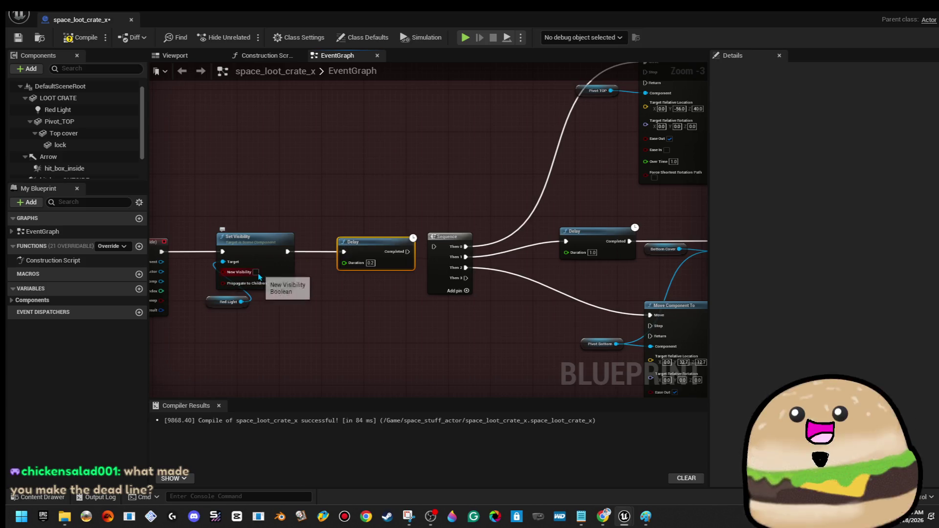
{"action": "left_click_drag", "start_coordinate": [408, 251], "coordinate": [437, 249]}
{"action": "scroll", "coordinate": [438, 250], "scroll_direction": "down", "scroll_amount": 5}
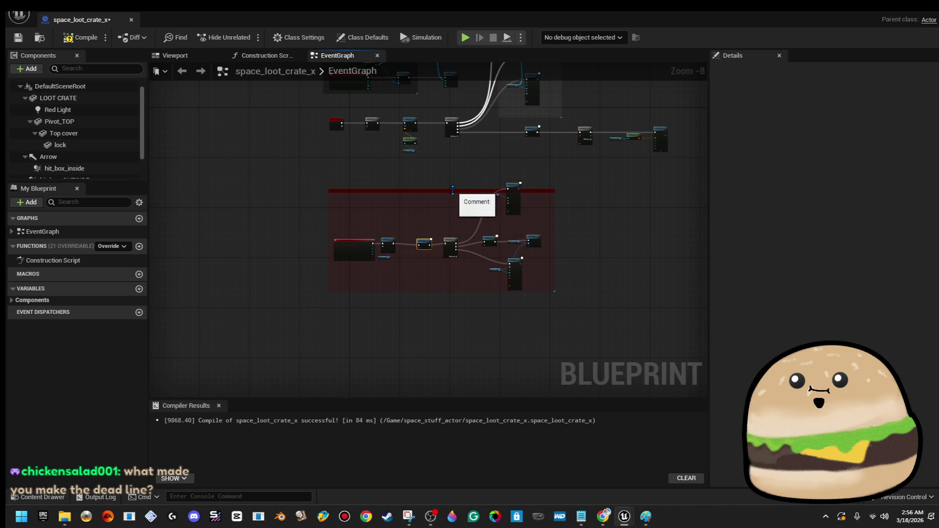
Resize the comment box to enclose the overlap chain nodes
{"action": "left_click_drag", "start_coordinate": [455, 176], "coordinate": [453, 175]}
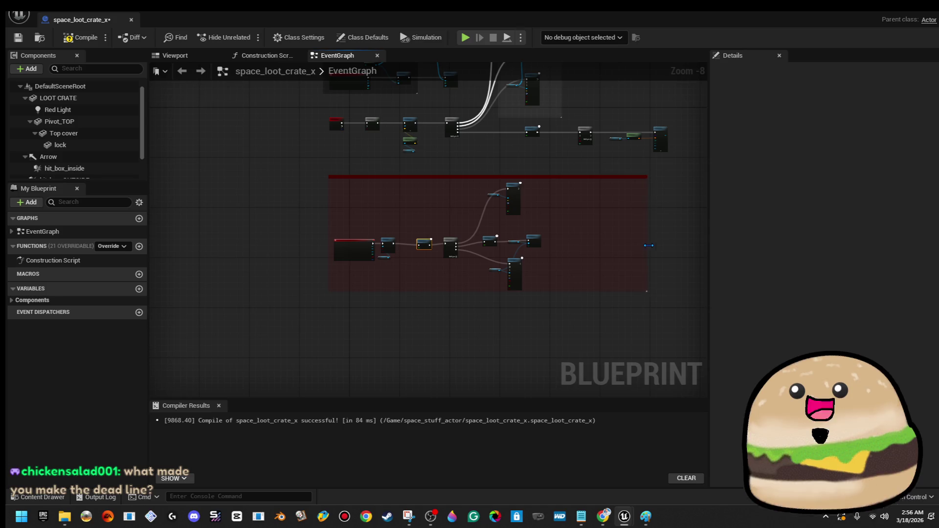
{"action": "left_click_drag", "start_coordinate": [557, 275], "coordinate": [460, 189]}
{"action": "scroll", "coordinate": [463, 189], "scroll_direction": "up", "scroll_amount": 3}
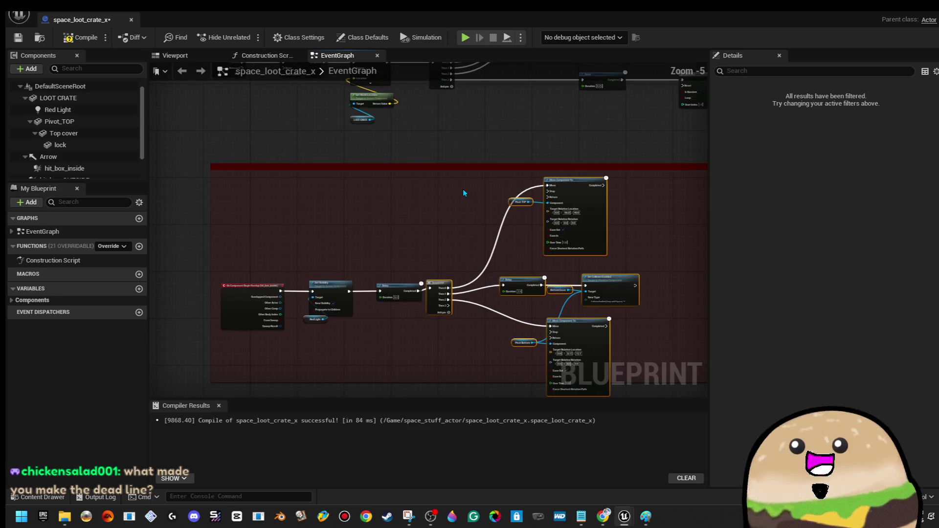
{"action": "mouse_move", "coordinate": [584, 213]}
{"action": "left_mouse_down"}
{"action": "mouse_move", "coordinate": [532, 178]}
{"action": "mouse_move", "coordinate": [574, 279]}
{"action": "left_mouse_up"}
{"action": "mouse_move", "coordinate": [606, 139]}
{"action": "left_mouse_down"}
{"action": "mouse_move", "coordinate": [323, 322]}
{"action": "mouse_move", "coordinate": [316, 296]}
{"action": "mouse_move", "coordinate": [273, 286]}
{"action": "mouse_move", "coordinate": [266, 260]}
{"action": "mouse_move", "coordinate": [418, 259]}
{"action": "left_mouse_up"}
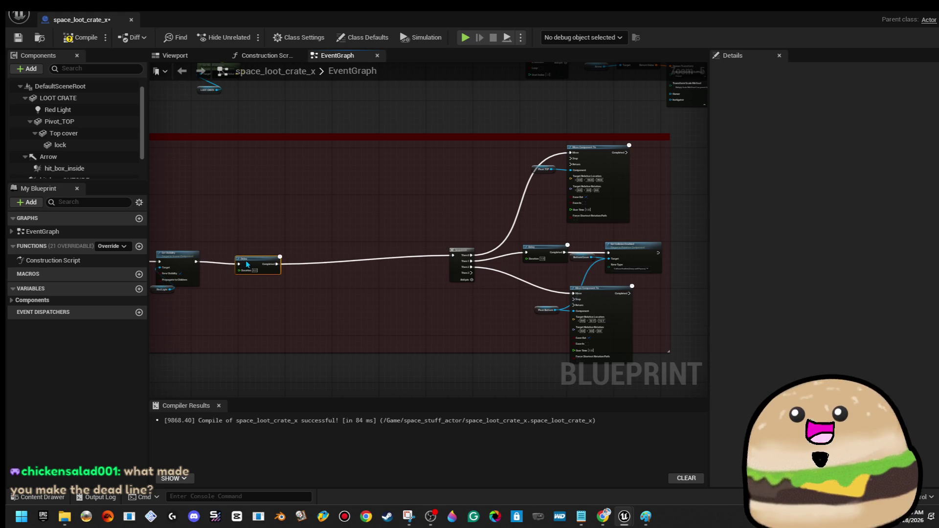
Set the Delay node's Duration to 6 seconds
{"action": "left_click_drag", "start_coordinate": [191, 278], "coordinate": [337, 279]}
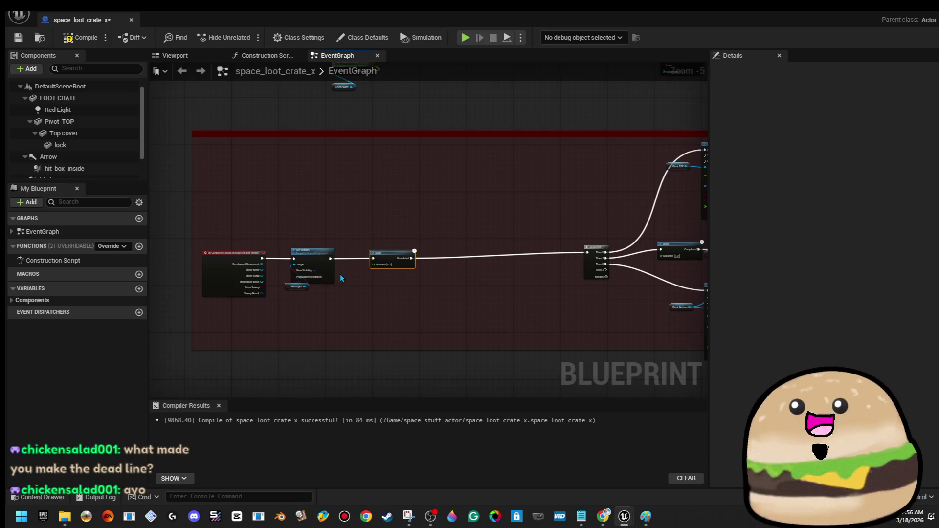
{"action": "scroll", "coordinate": [341, 278], "scroll_direction": "up", "scroll_amount": 3}
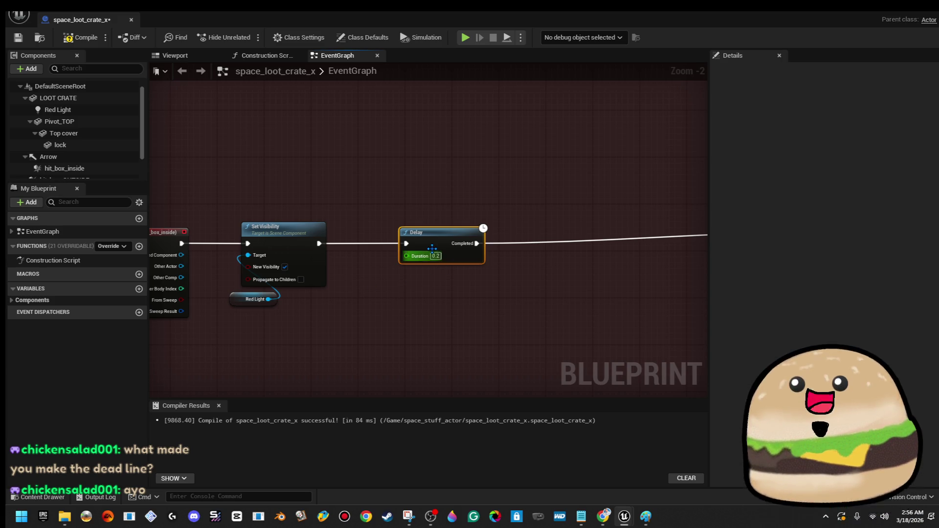
{"action": "type", "text": "6"}
{"action": "key", "text": "Return"}
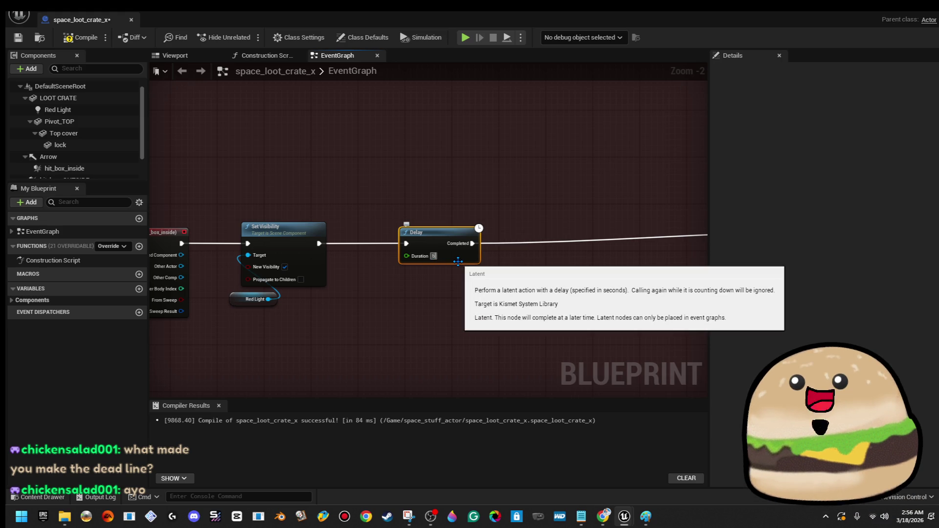
{"action": "scroll", "coordinate": [568, 204], "scroll_direction": "down", "scroll_amount": 2}
{"action": "left_click_drag", "start_coordinate": [568, 204], "coordinate": [346, 221]}
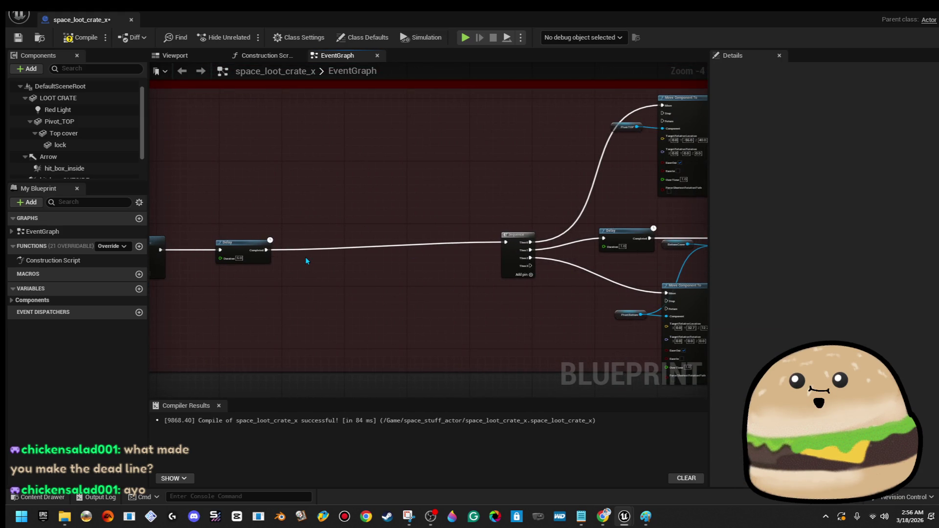
{"action": "left_click_drag", "start_coordinate": [305, 257], "coordinate": [426, 256]}
Copy Set Visibility and paste a second one after the Delay to hide Red Light
{"action": "right_click", "coordinate": [272, 249]}
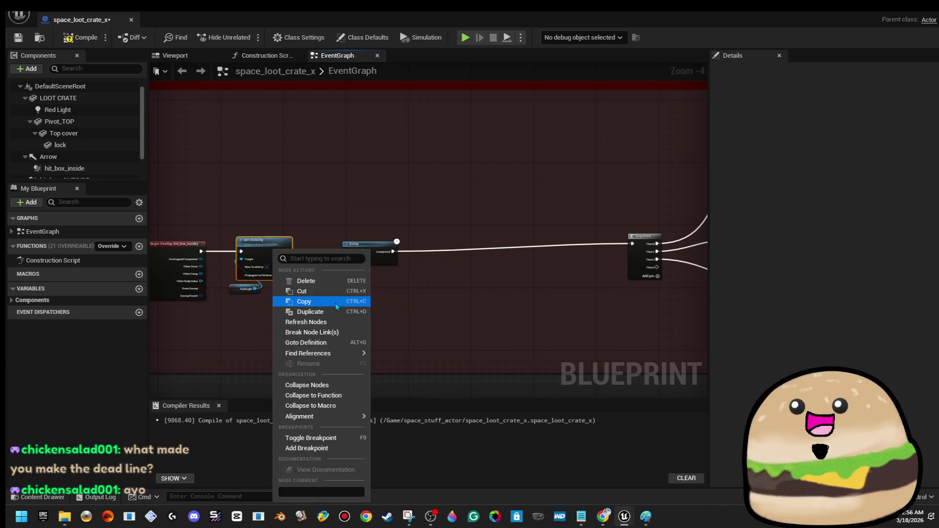
{"action": "left_click", "coordinate": [335, 302]}
{"action": "key", "text": "ctrl+v"}
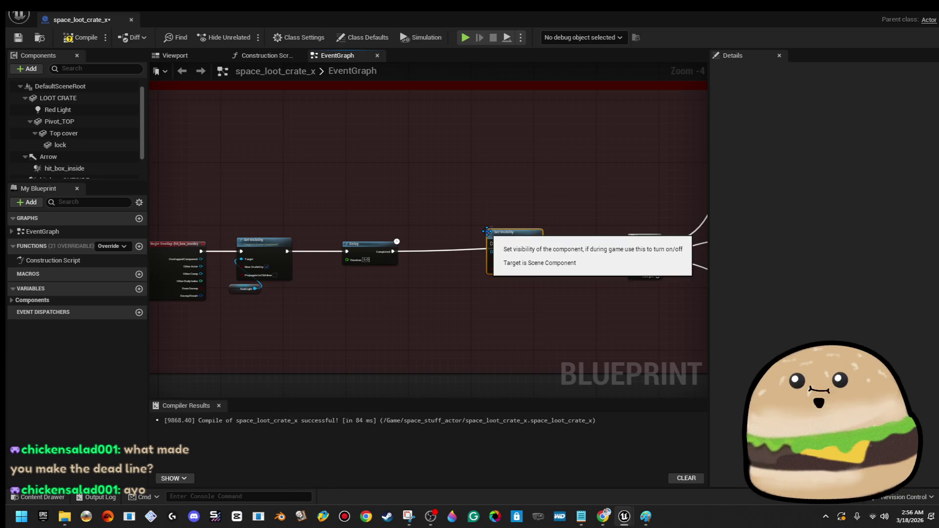
{"action": "scroll", "coordinate": [487, 236], "scroll_direction": "up", "scroll_amount": 3}
{"action": "left_click_drag", "start_coordinate": [506, 251], "coordinate": [379, 268]}
Wire the new Set Visibility into the Sequence and minimize the Blueprint editor
{"action": "left_click_drag", "start_coordinate": [605, 238], "coordinate": [371, 290]}
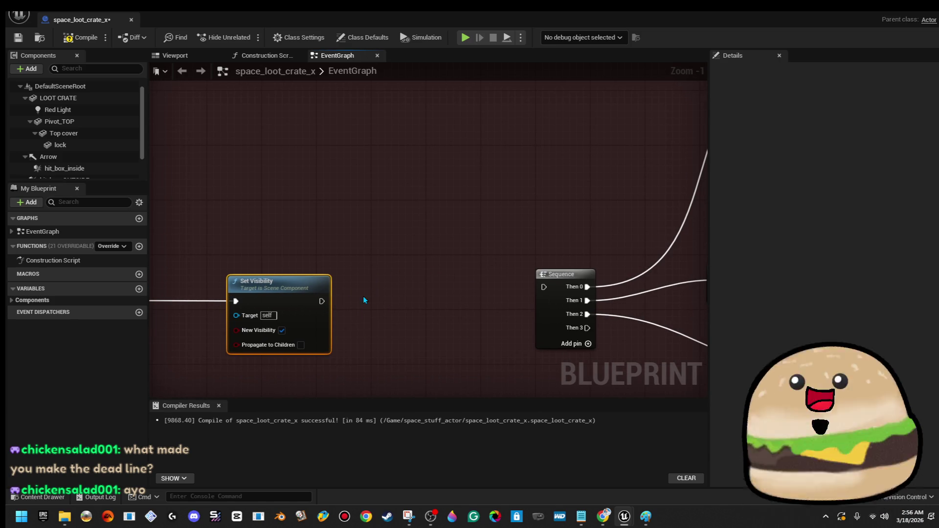
{"action": "left_click_drag", "start_coordinate": [545, 288], "coordinate": [545, 288]}
{"action": "scroll", "coordinate": [441, 238], "scroll_direction": "down", "scroll_amount": 4}
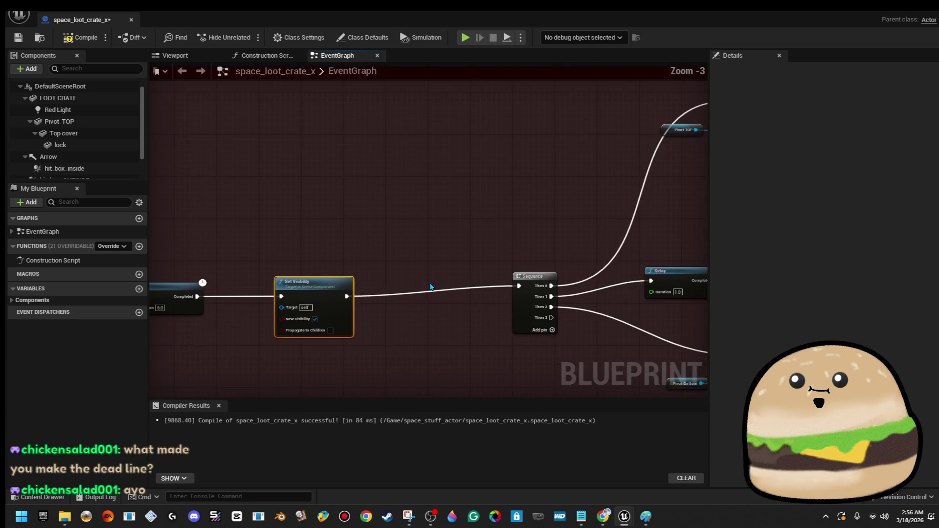
{"action": "left_click_drag", "start_coordinate": [324, 253], "coordinate": [572, 325]}
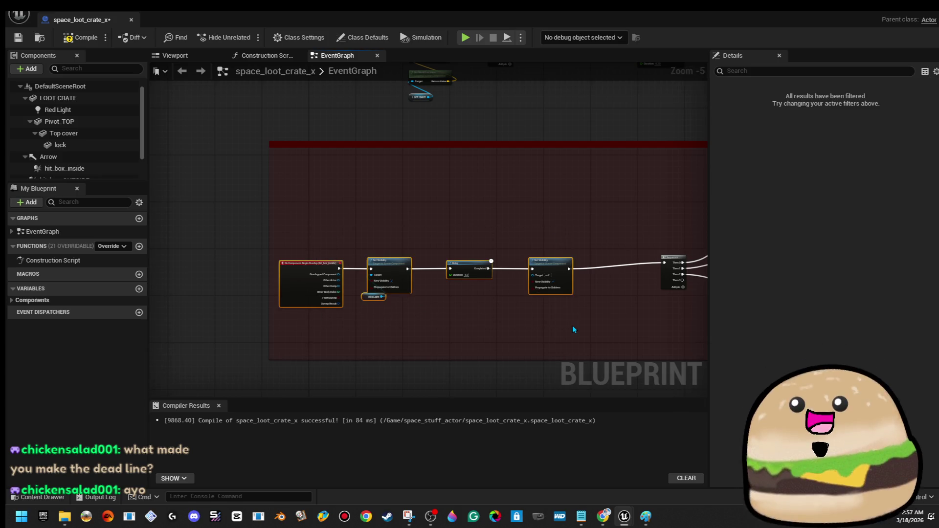
{"action": "left_click", "coordinate": [571, 323]}
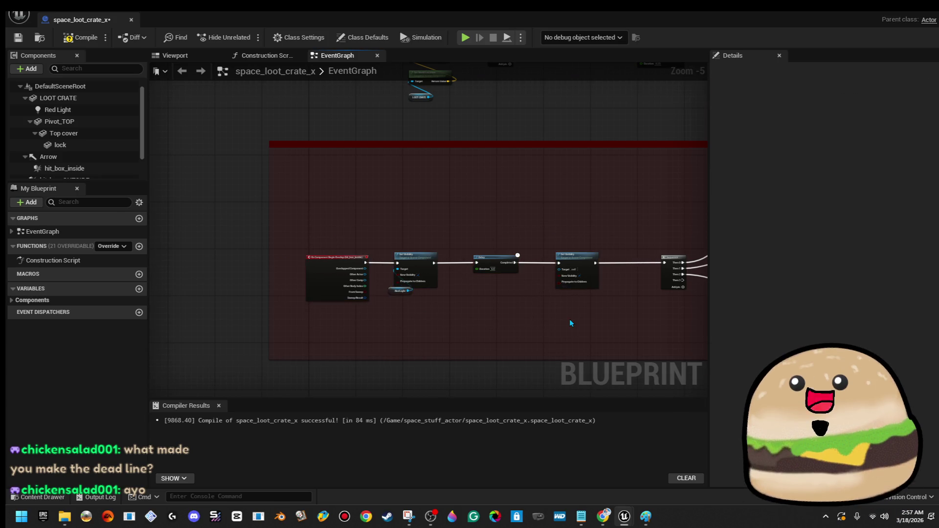
{"action": "scroll", "coordinate": [570, 318], "scroll_direction": "up", "scroll_amount": 2}
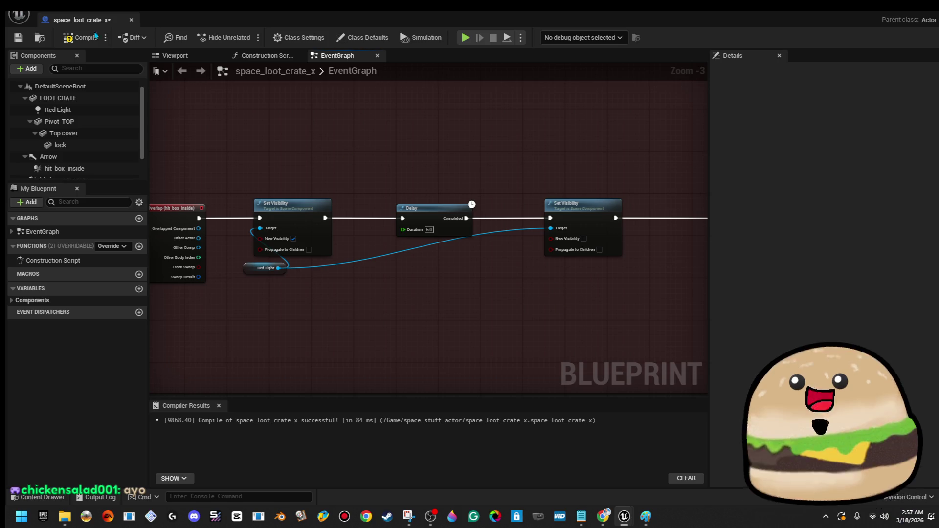
{"action": "left_click", "coordinate": [903, 12]}
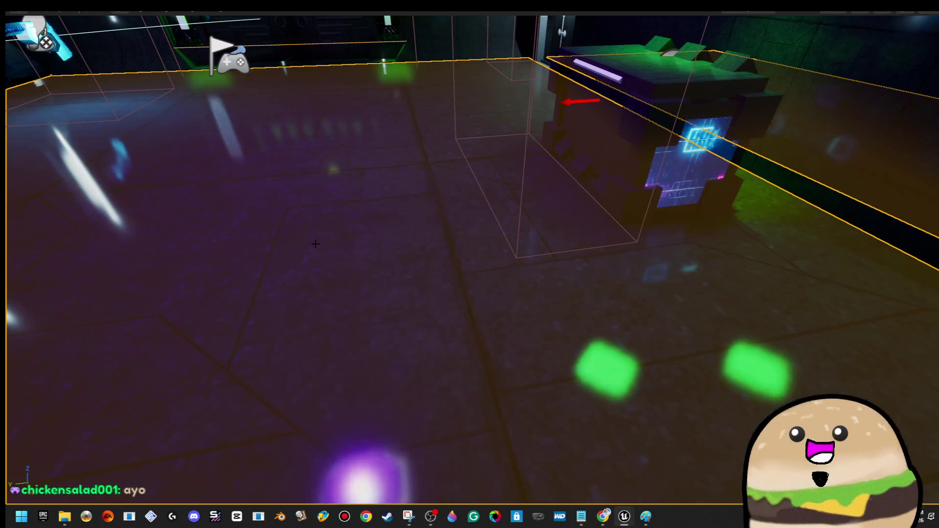
Play from here and walk up to the crate to watch it open
{"action": "right_click", "coordinate": [315, 244]}
{"action": "left_click", "coordinate": [418, 498]}
{"action": "key", "text": "w"}
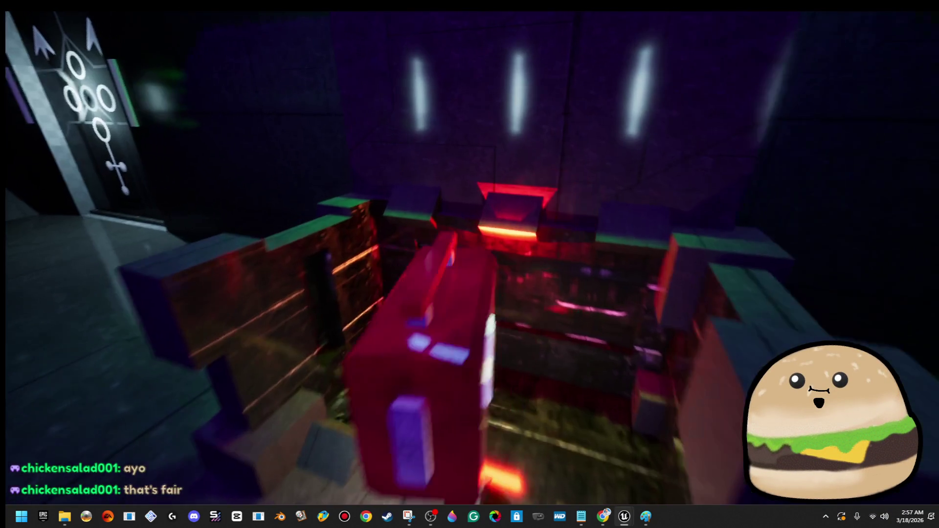
{"action": "key", "text": "s"}
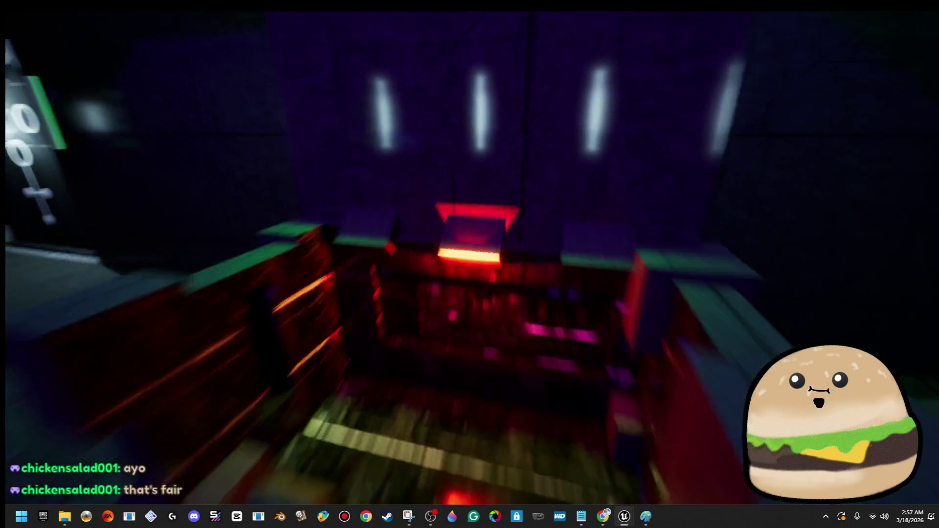
{"action": "key", "text": "s"}
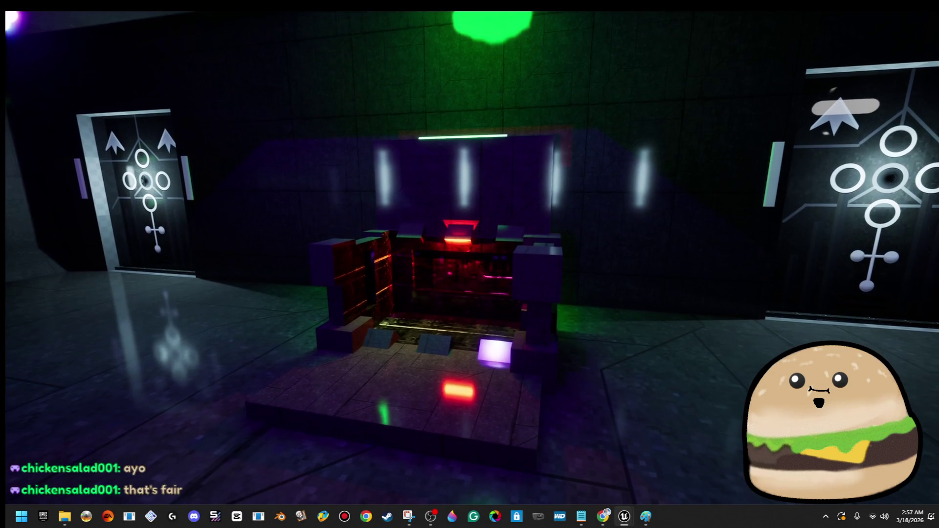
Leave the playtest and reopen the space_loot_crate_x Blueprint for editing
{"action": "key", "text": "w"}
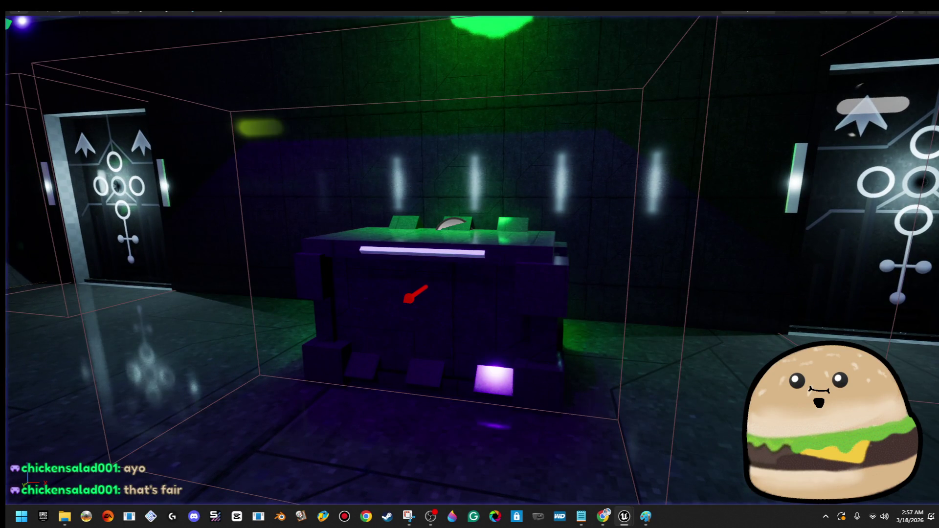
{"action": "right_click", "coordinate": [524, 265]}
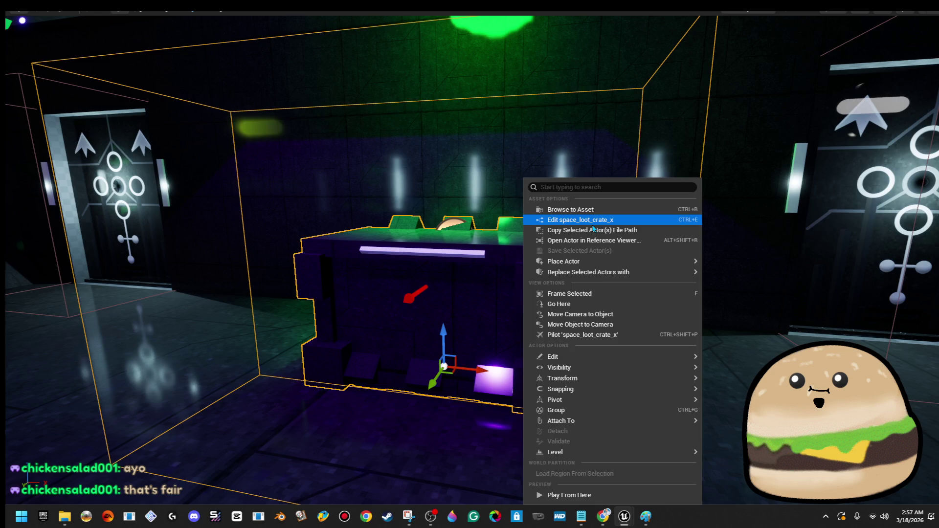
{"action": "left_click", "coordinate": [562, 213]}
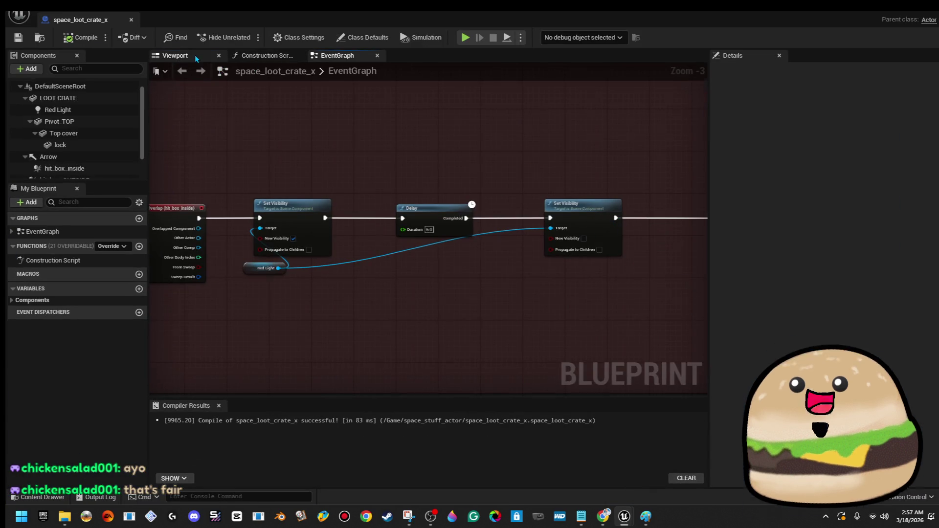
Raise Red Light's attenuation radius to about 1782 and its intensity to about 20596
{"action": "left_click", "coordinate": [194, 55]}
{"action": "left_click", "coordinate": [465, 183]}
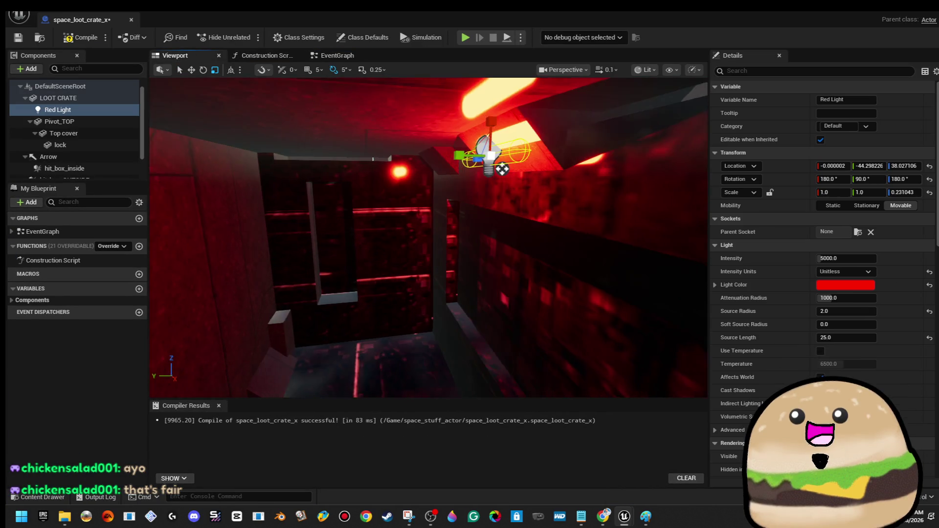
{"action": "left_click_drag", "start_coordinate": [845, 298], "coordinate": [899, 298]}
{"action": "left_click_drag", "start_coordinate": [846, 258], "coordinate": [890, 258]}
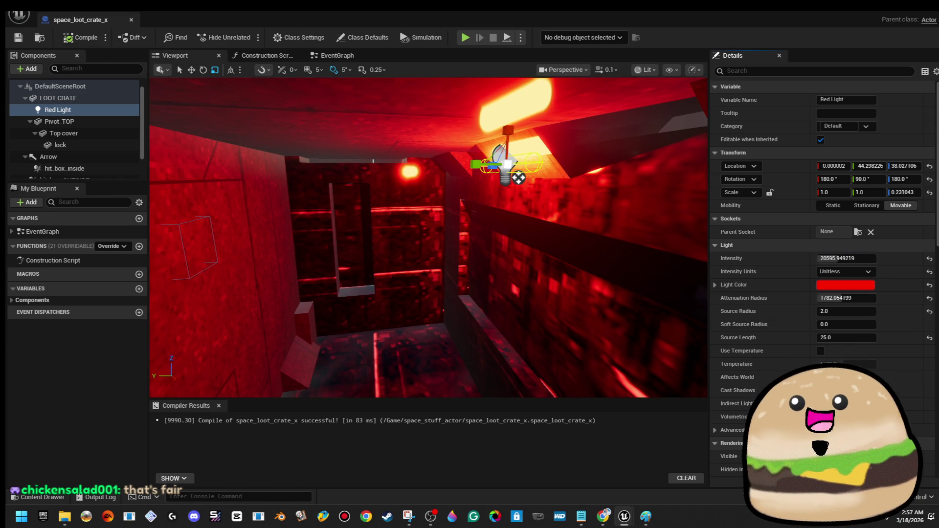
Inspect the brighter Red Light inside the crate and compile the Blueprint
{"action": "mouse_move", "coordinate": [428, 237]}
{"action": "left_mouse_down"}
{"action": "mouse_move", "coordinate": [425, 260]}
{"action": "mouse_move", "coordinate": [396, 230]}
{"action": "mouse_move", "coordinate": [437, 76]}
{"action": "left_mouse_up"}
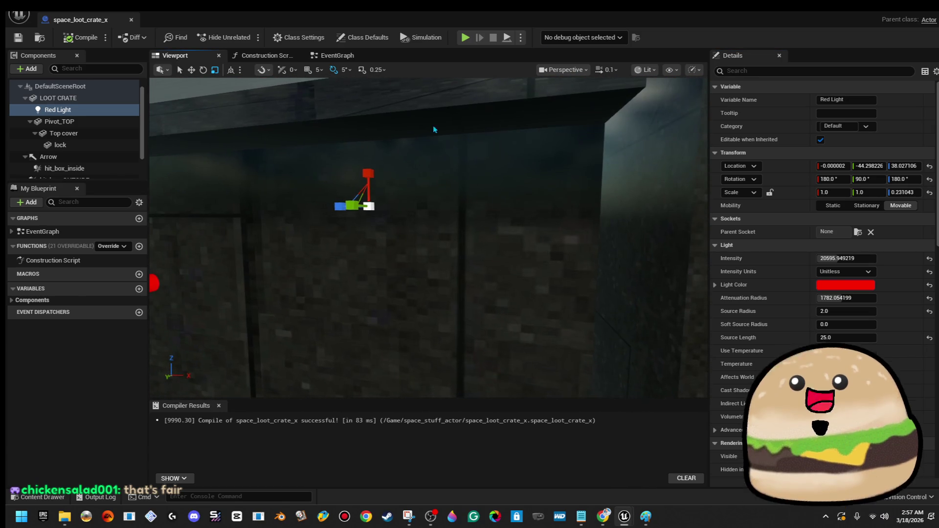
{"action": "key", "text": "f"}
{"action": "left_click", "coordinate": [344, 59]}
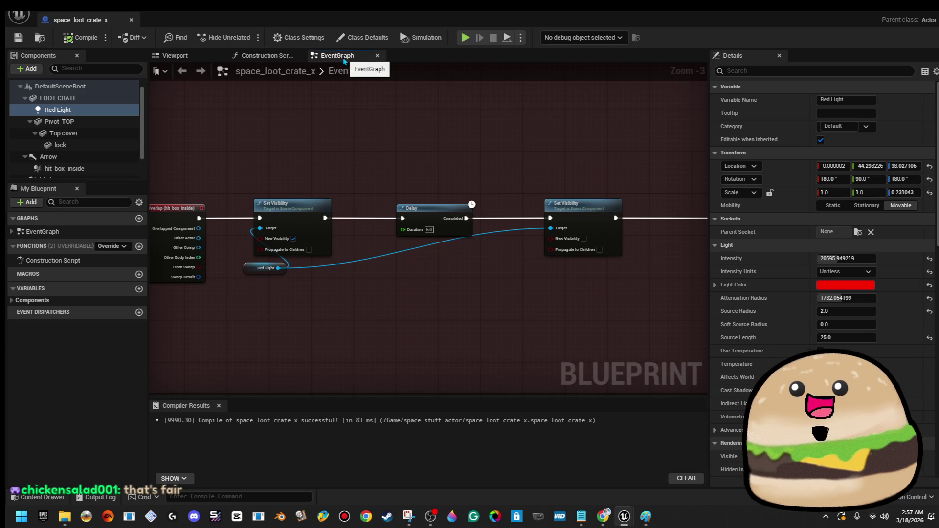
{"action": "left_click", "coordinate": [183, 57]}
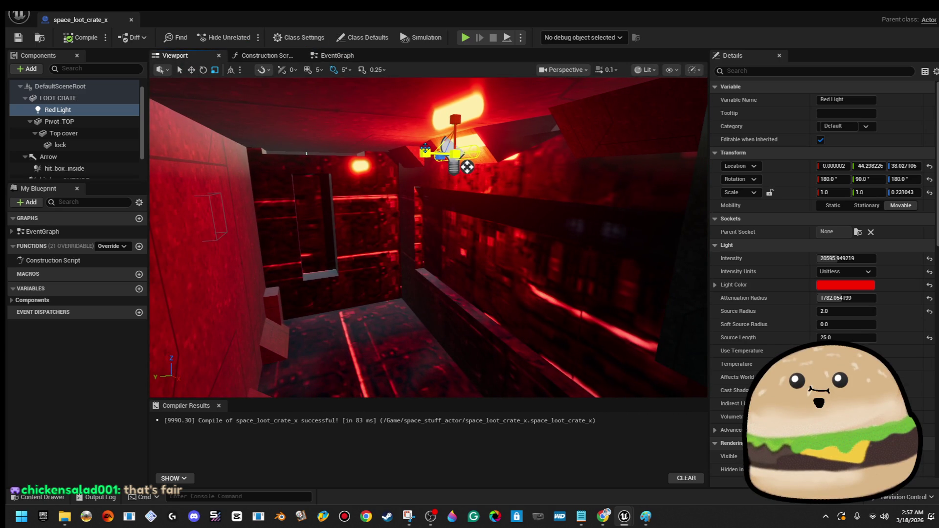
{"action": "mouse_move", "coordinate": [477, 158]}
{"action": "left_mouse_down"}
{"action": "mouse_move", "coordinate": [462, 156]}
{"action": "mouse_move", "coordinate": [476, 159]}
{"action": "left_mouse_up"}
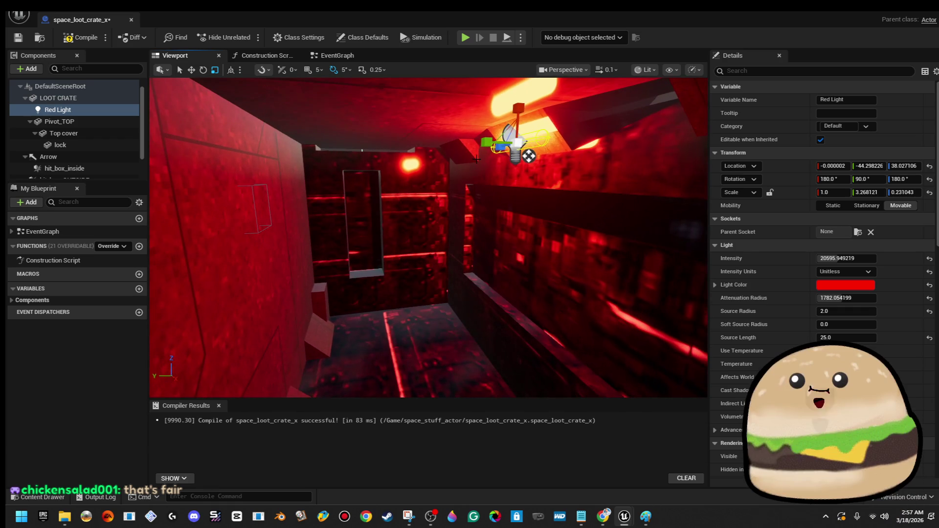
{"action": "left_click", "coordinate": [82, 39]}
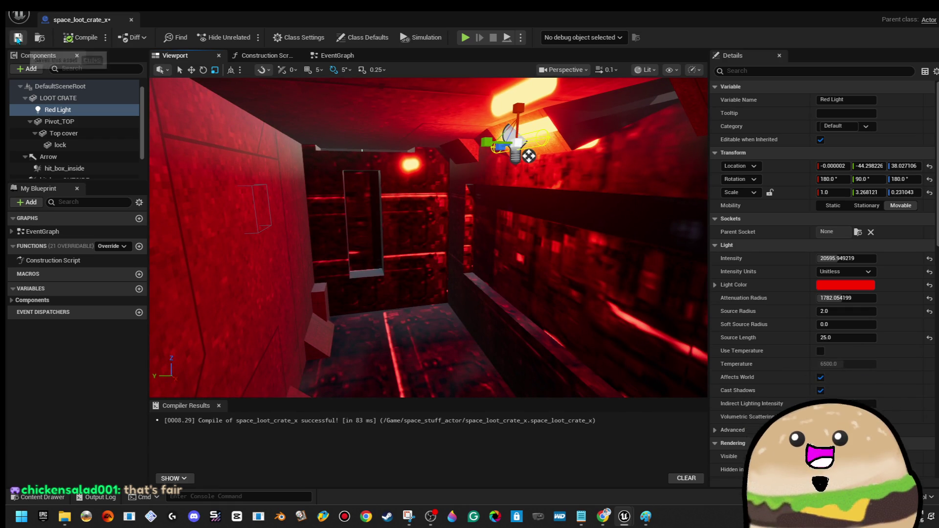
Rotate the Red Light's pitch and move it along X and Y toward the crate
{"action": "key", "text": "e"}
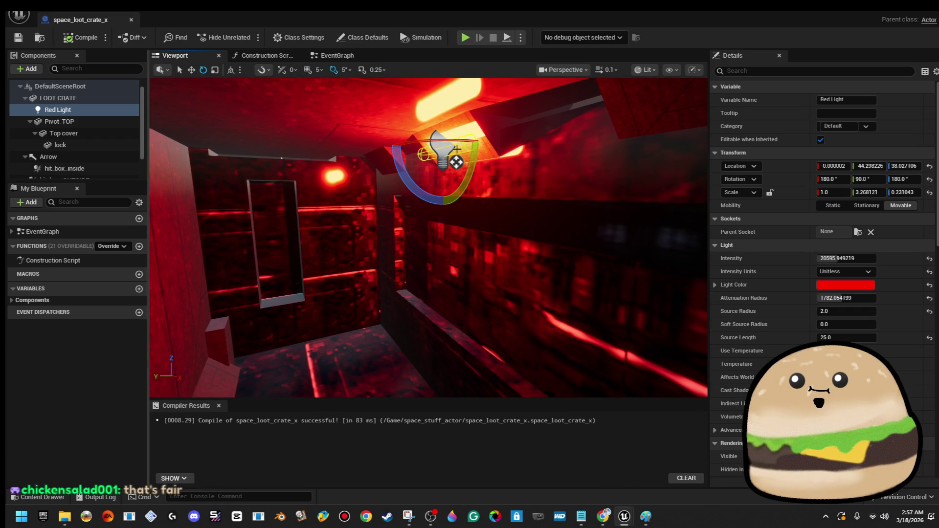
{"action": "mouse_move", "coordinate": [475, 148]}
{"action": "left_mouse_down"}
{"action": "mouse_move", "coordinate": [450, 120]}
{"action": "mouse_move", "coordinate": [332, 99]}
{"action": "mouse_move", "coordinate": [331, 220]}
{"action": "mouse_move", "coordinate": [372, 184]}
{"action": "left_mouse_up"}
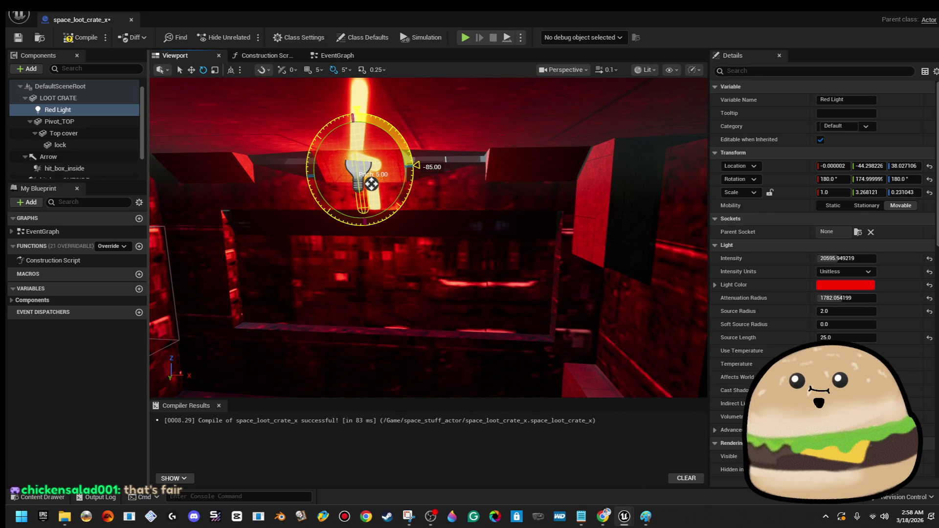
{"action": "key", "text": "w"}
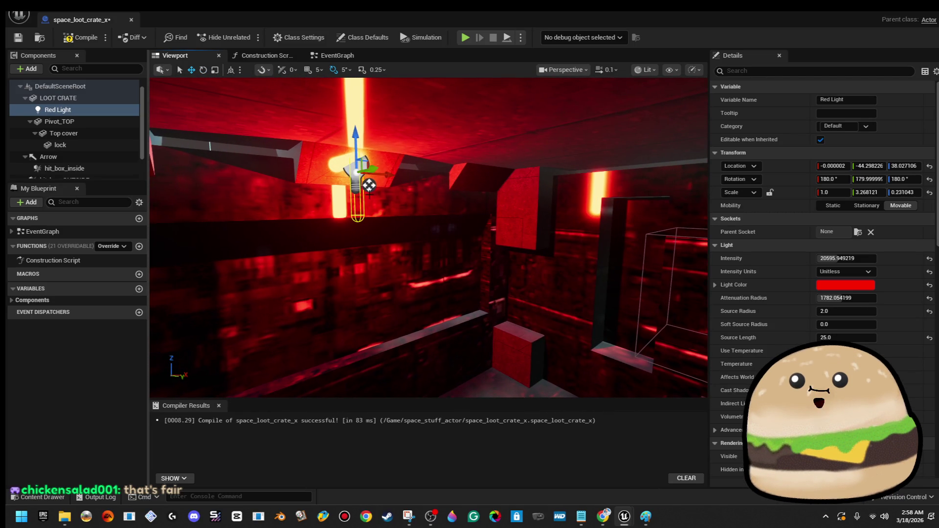
{"action": "mouse_move", "coordinate": [388, 174]}
{"action": "left_mouse_down"}
{"action": "mouse_move", "coordinate": [670, 174]}
{"action": "mouse_move", "coordinate": [642, 271]}
{"action": "left_mouse_up"}
{"action": "key", "text": "f"}
{"action": "left_click_drag", "start_coordinate": [428, 237], "coordinate": [386, 238]}
{"action": "mouse_move", "coordinate": [518, 225]}
{"action": "left_mouse_down"}
{"action": "mouse_move", "coordinate": [407, 251]}
{"action": "mouse_move", "coordinate": [433, 252]}
{"action": "left_mouse_up"}
{"action": "scroll", "coordinate": [437, 251], "scroll_direction": "down", "scroll_amount": 5}
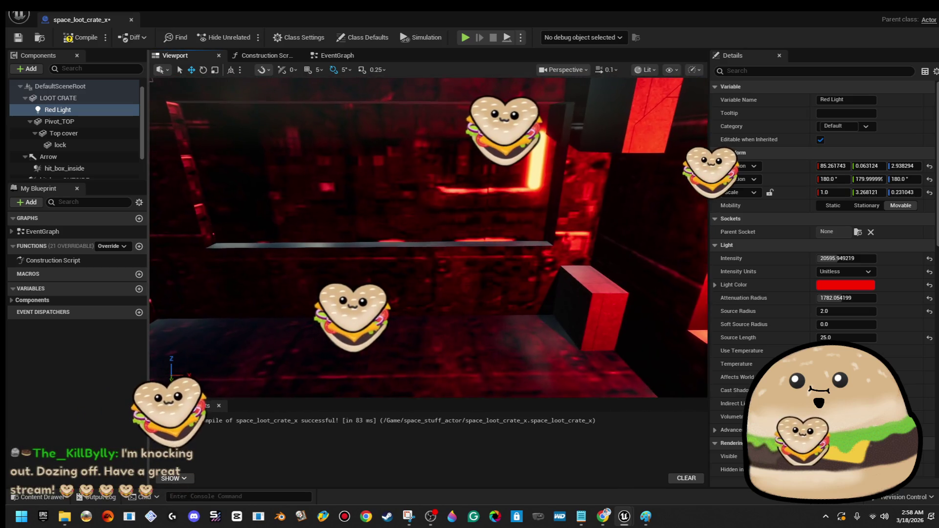
{"action": "scroll", "coordinate": [429, 238], "scroll_direction": "down", "scroll_amount": 2}
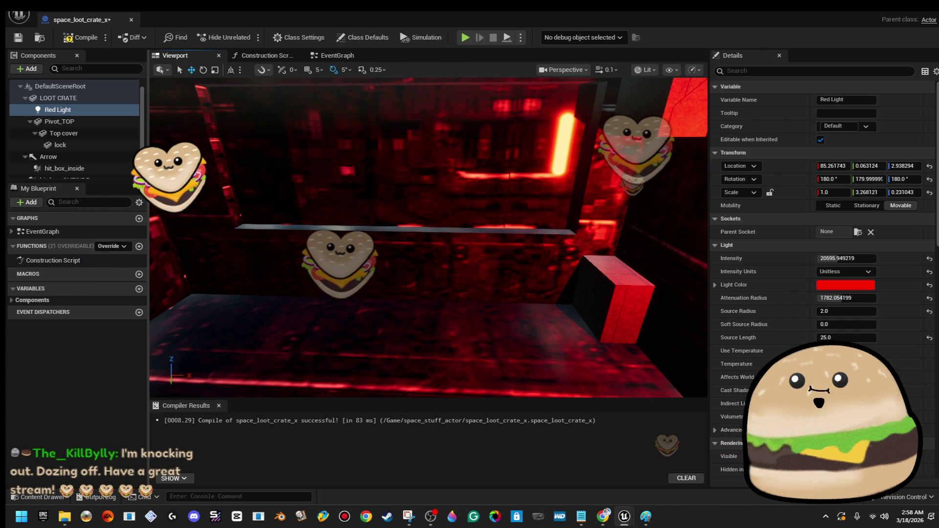
Tilt the Red Light -75 degrees, lower it into the crate bottom, and set source length 105
{"action": "key", "text": "f"}
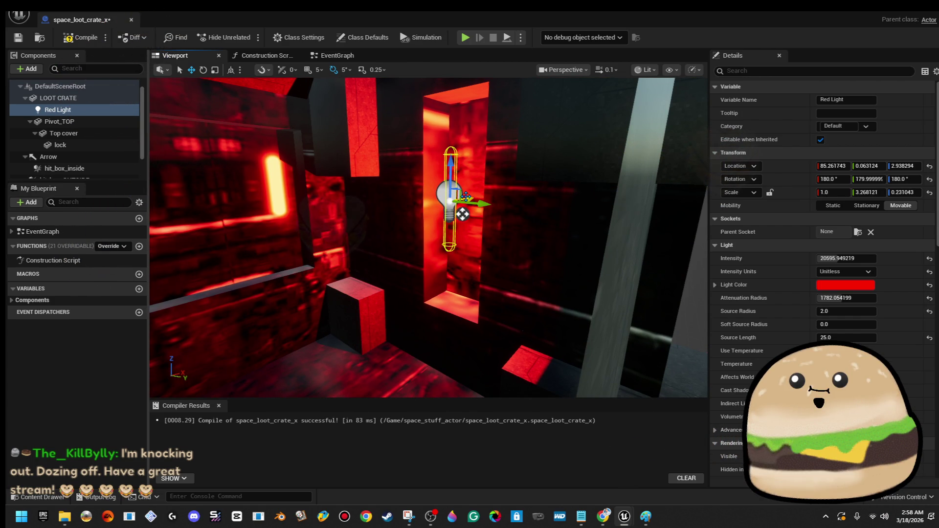
{"action": "left_click_drag", "start_coordinate": [685, 223], "coordinate": [685, 223]}
{"action": "mouse_move", "coordinate": [631, 233]}
{"action": "left_mouse_down"}
{"action": "mouse_move", "coordinate": [176, 264]}
{"action": "mouse_move", "coordinate": [419, 226]}
{"action": "left_mouse_up"}
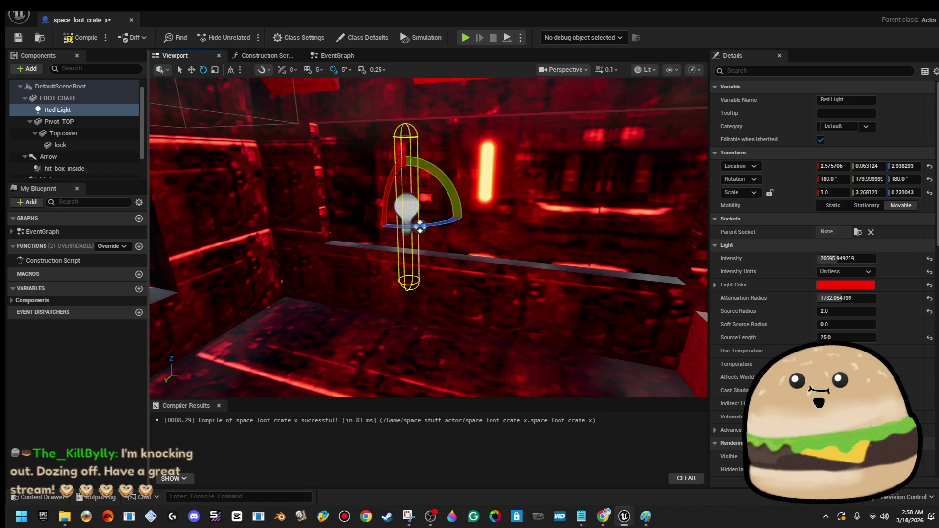
{"action": "mouse_move", "coordinate": [423, 169]}
{"action": "left_mouse_down"}
{"action": "mouse_move", "coordinate": [425, 211]}
{"action": "mouse_move", "coordinate": [453, 134]}
{"action": "left_mouse_up"}
{"action": "key", "text": "w"}
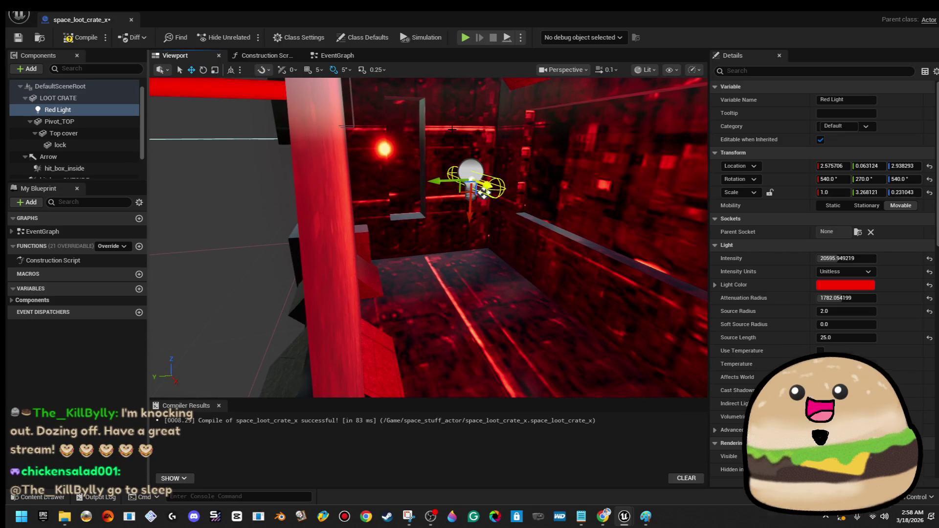
{"action": "mouse_move", "coordinate": [484, 193]}
{"action": "left_mouse_down"}
{"action": "mouse_move", "coordinate": [485, 248]}
{"action": "mouse_move", "coordinate": [458, 380]}
{"action": "mouse_move", "coordinate": [479, 356]}
{"action": "mouse_move", "coordinate": [471, 313]}
{"action": "mouse_move", "coordinate": [456, 304]}
{"action": "mouse_move", "coordinate": [491, 305]}
{"action": "mouse_move", "coordinate": [462, 286]}
{"action": "left_mouse_up"}
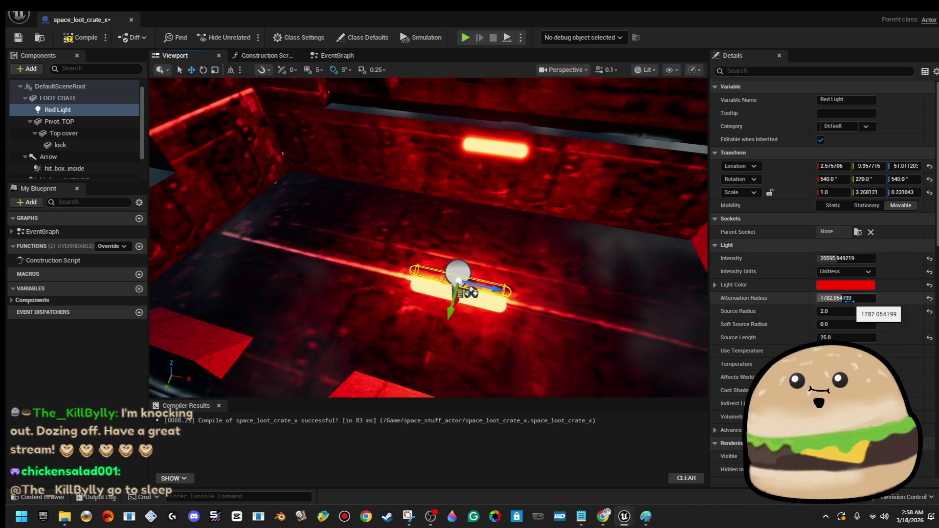
{"action": "left_click_drag", "start_coordinate": [856, 337], "coordinate": [894, 337]}
{"action": "mouse_move", "coordinate": [554, 288]}
{"action": "left_mouse_down"}
{"action": "mouse_move", "coordinate": [645, 279]}
{"action": "mouse_move", "coordinate": [518, 274]}
{"action": "left_mouse_up"}
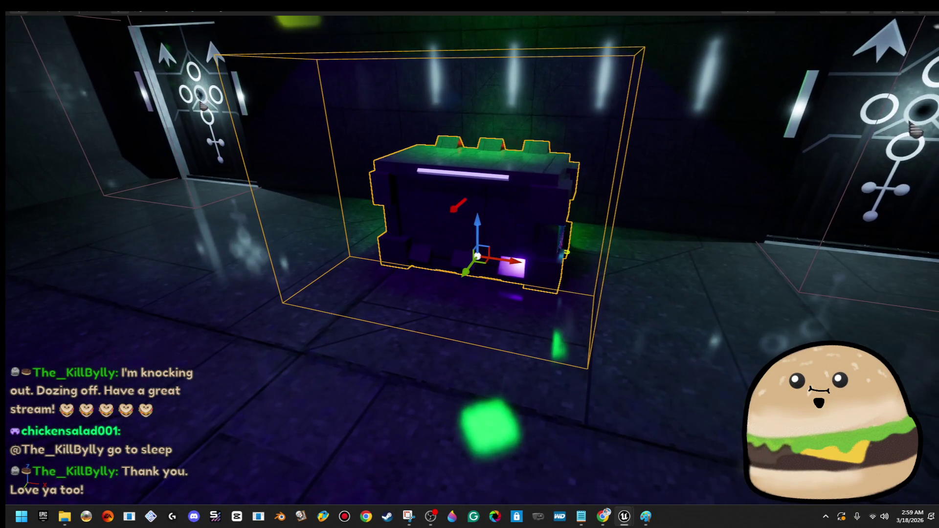
Select the loot crate in the level and open its Blueprint for editing
{"action": "right_click", "coordinate": [520, 179]}
{"action": "key", "text": "Escape"}
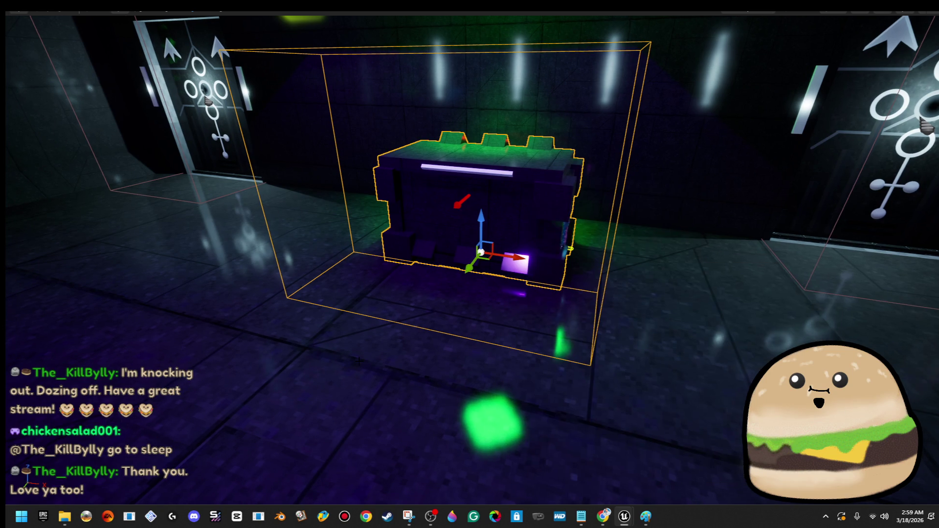
{"action": "left_click", "coordinate": [566, 247]}
{"action": "right_click", "coordinate": [360, 362]}
{"action": "mouse_move", "coordinate": [440, 213]}
{"action": "left_click", "coordinate": [582, 171]}
{"action": "right_click", "coordinate": [560, 165]}
{"action": "left_click", "coordinate": [586, 206]}
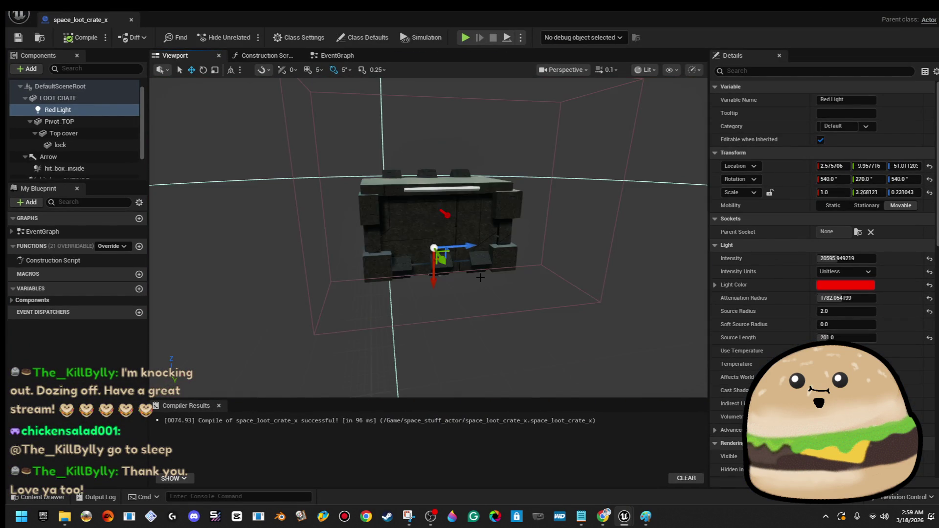
Pan through the event graph's overlap nodes, then minimize the Blueprint editor
{"action": "left_click", "coordinate": [332, 56]}
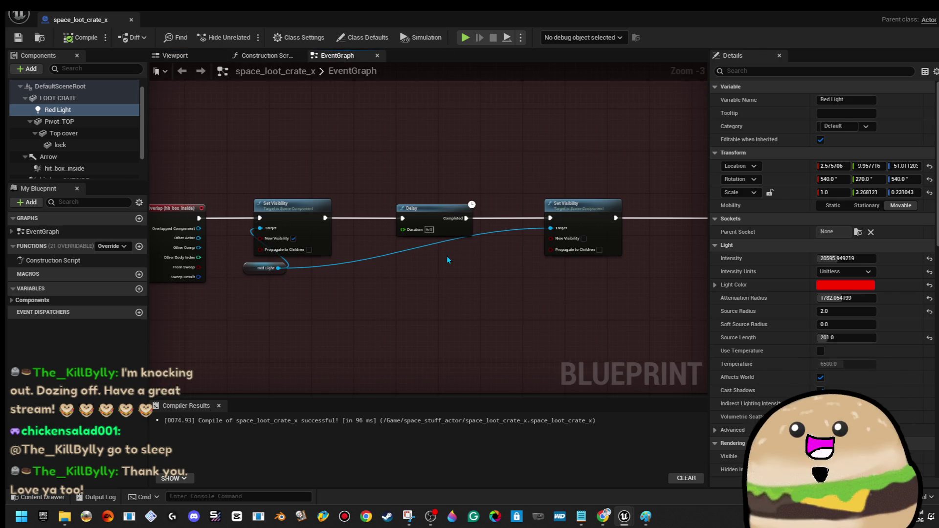
{"action": "left_click_drag", "start_coordinate": [436, 317], "coordinate": [473, 303]}
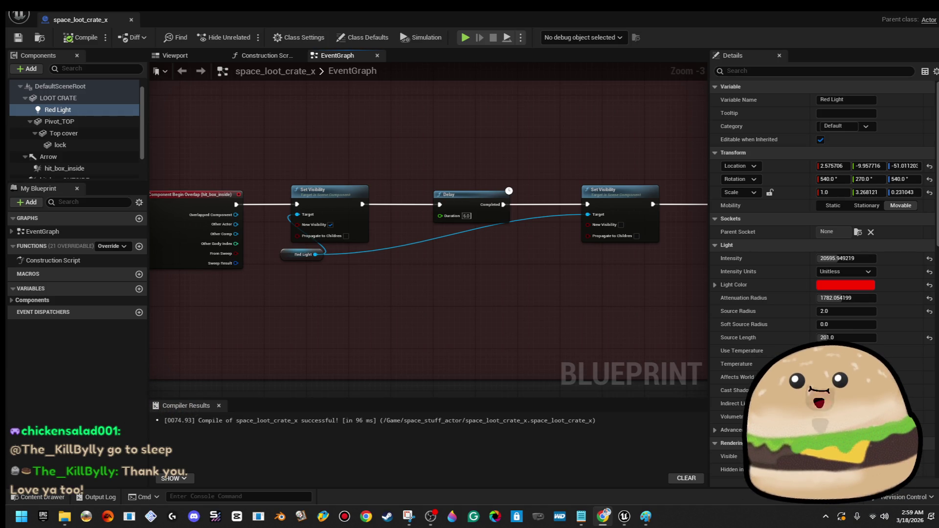
{"action": "mouse_move", "coordinate": [466, 214]}
{"action": "left_mouse_down"}
{"action": "mouse_move", "coordinate": [400, 215]}
{"action": "mouse_move", "coordinate": [604, 213]}
{"action": "left_mouse_up"}
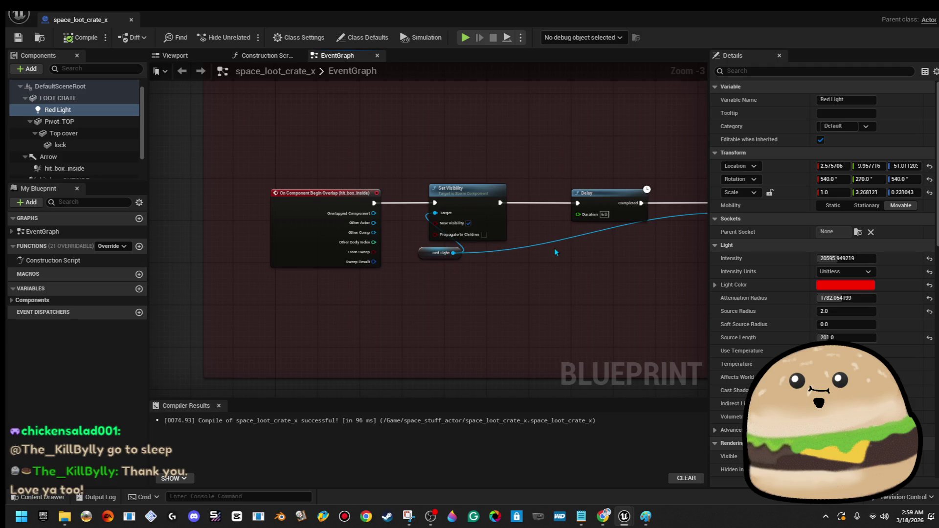
{"action": "left_click", "coordinate": [888, 13]}
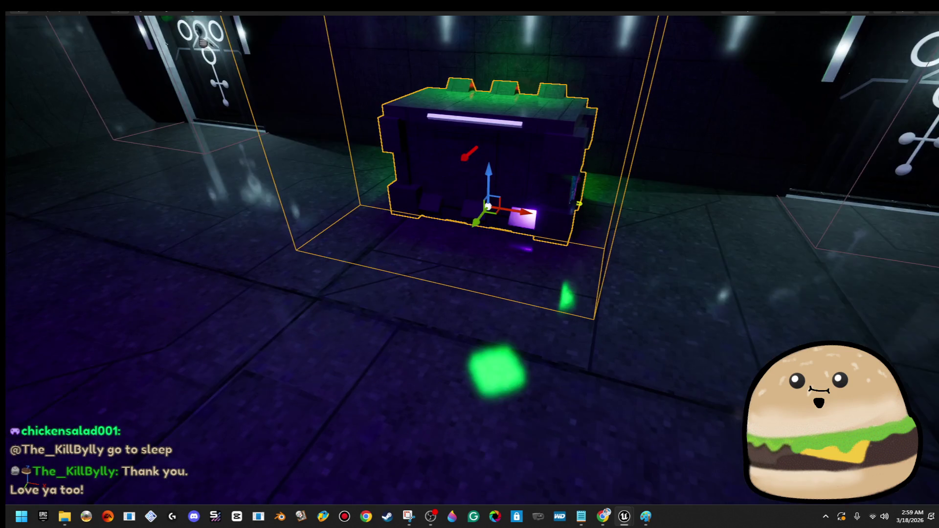
Play from here and walk into the crate so its lid opens on the red-lit medkit
{"action": "right_click", "coordinate": [631, 179]}
{"action": "left_click", "coordinate": [704, 495]}
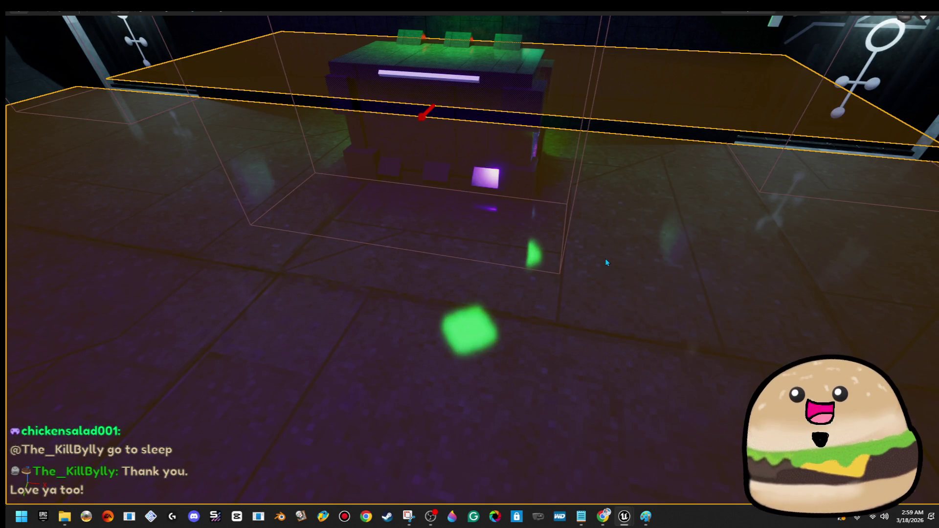
{"action": "key", "text": "e"}
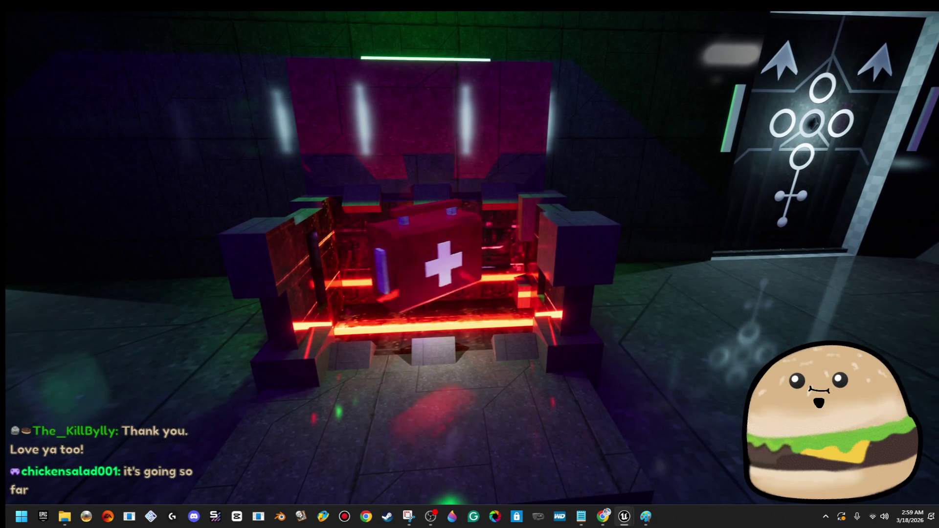
{"action": "key", "text": "a"}
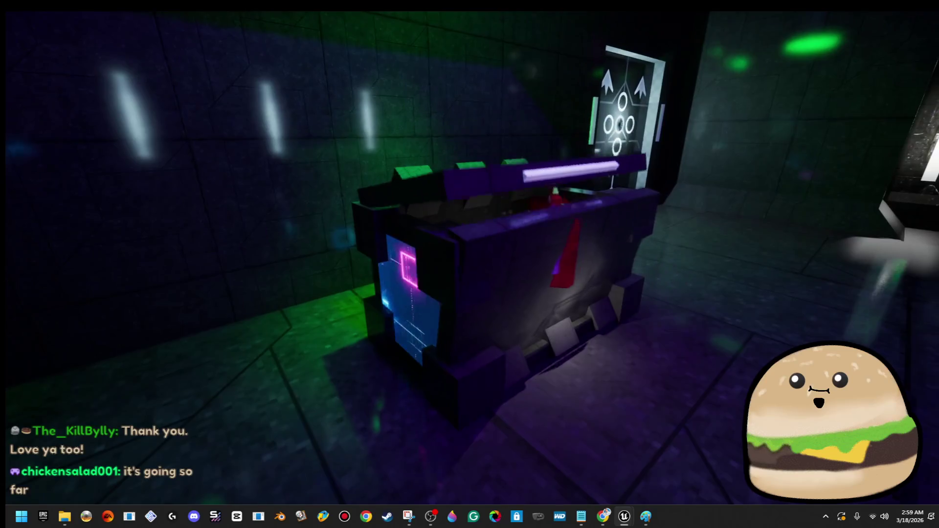
{"action": "key", "text": "w"}
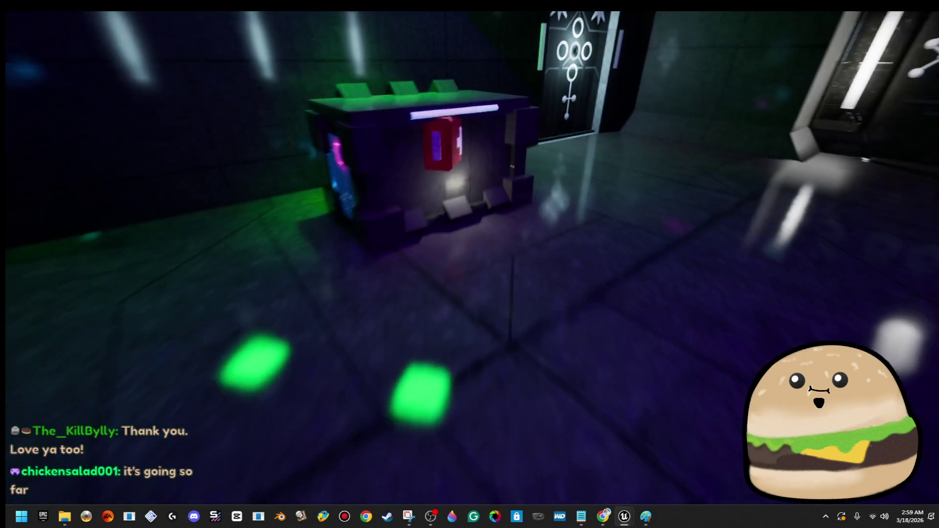
Eject from the play session and open space_loot_crate_x's blueprint for editing
{"action": "key", "text": "F8"}
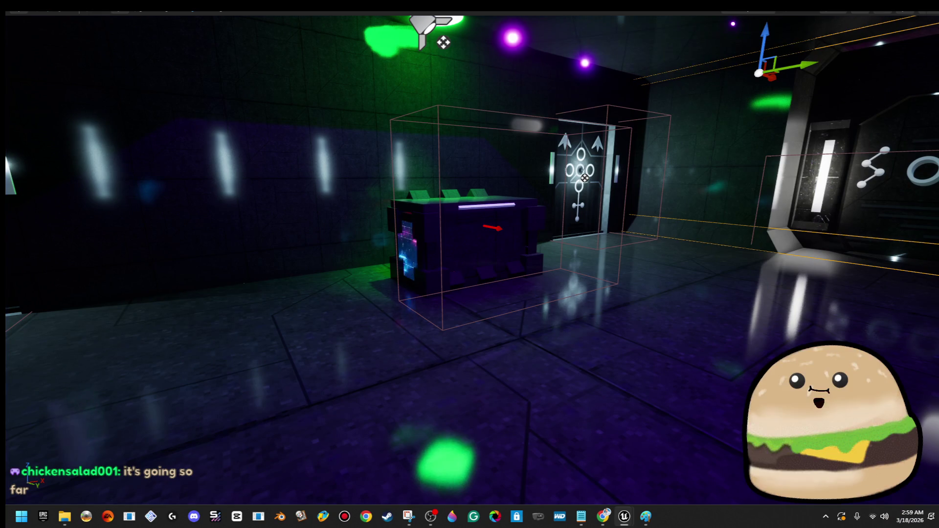
{"action": "right_click", "coordinate": [576, 320]}
{"action": "left_click", "coordinate": [575, 321]}
{"action": "key", "text": "F8"}
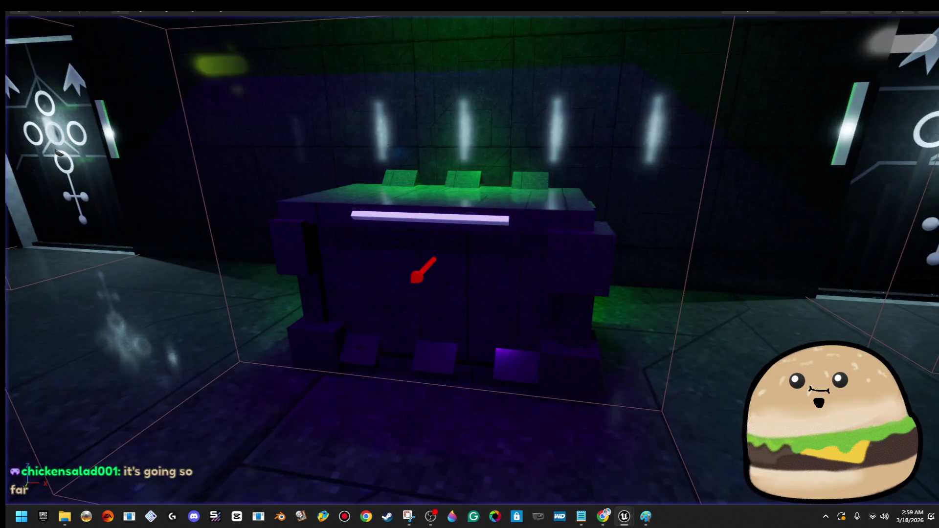
{"action": "right_click", "coordinate": [537, 248]}
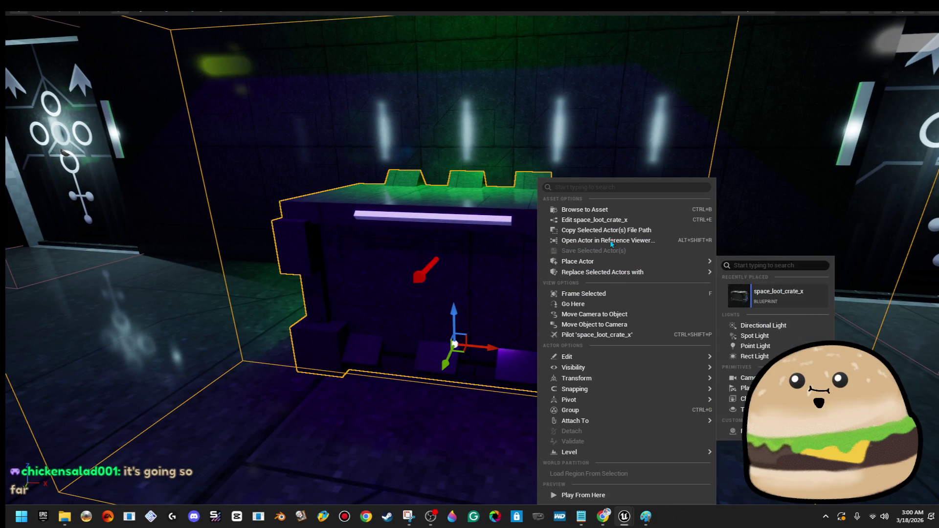
{"action": "left_click", "coordinate": [587, 220]}
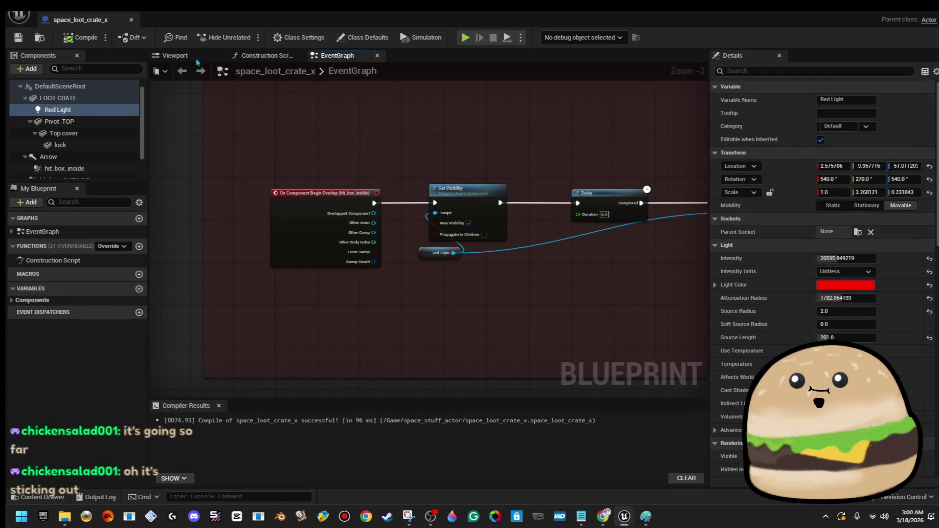
Move hit_box_inside along X to about -9.2 in the blueprint's viewport
{"action": "left_click", "coordinate": [194, 57]}
{"action": "key", "text": "f"}
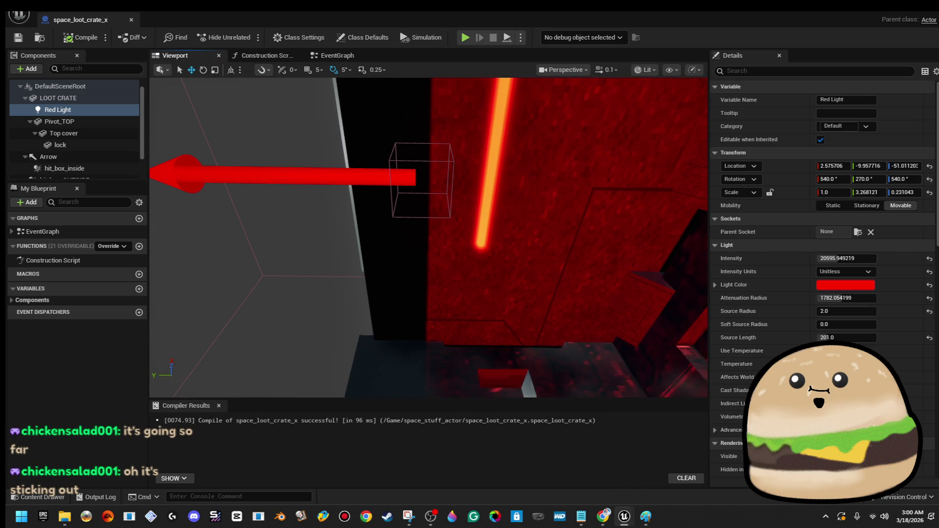
{"action": "left_click", "coordinate": [455, 164]}
{"action": "left_click", "coordinate": [444, 161]}
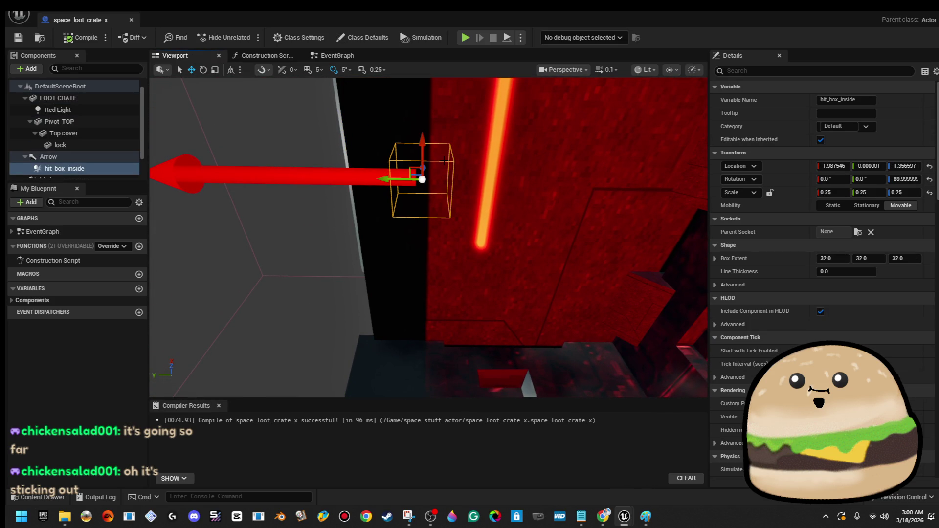
{"action": "left_click_drag", "start_coordinate": [406, 179], "coordinate": [432, 178]}
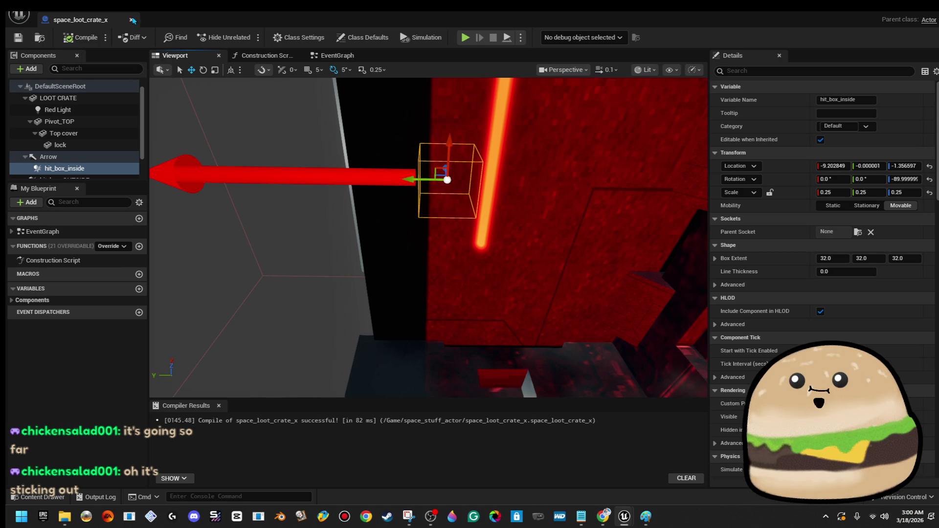
{"action": "left_click", "coordinate": [133, 20]}
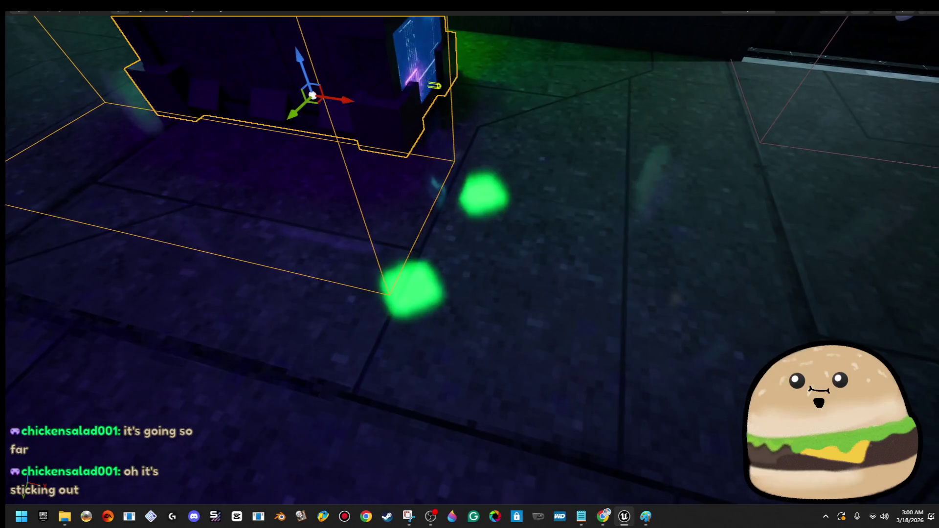
Playtest walking up to the red-lit crate, then reopen space_loot_crate_x for editing
{"action": "right_click", "coordinate": [539, 338]}
{"action": "left_click", "coordinate": [592, 339]}
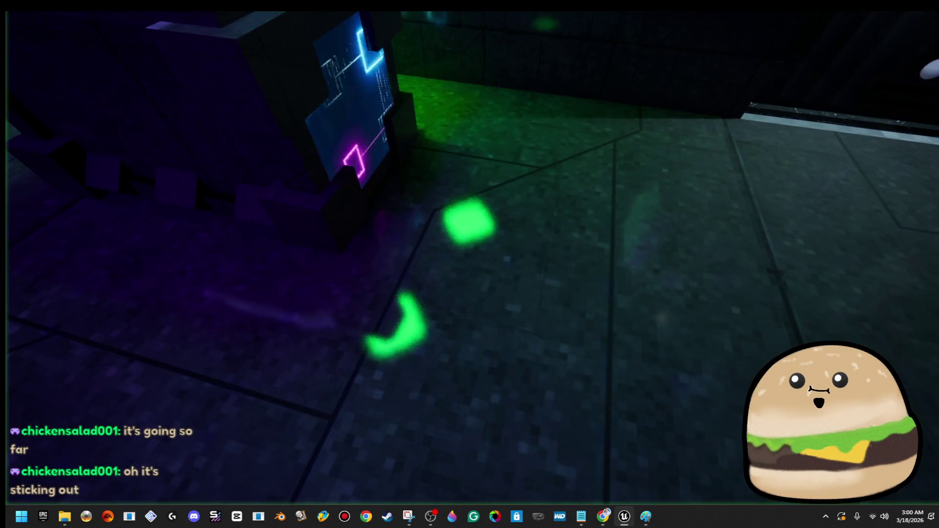
{"action": "key", "text": "w"}
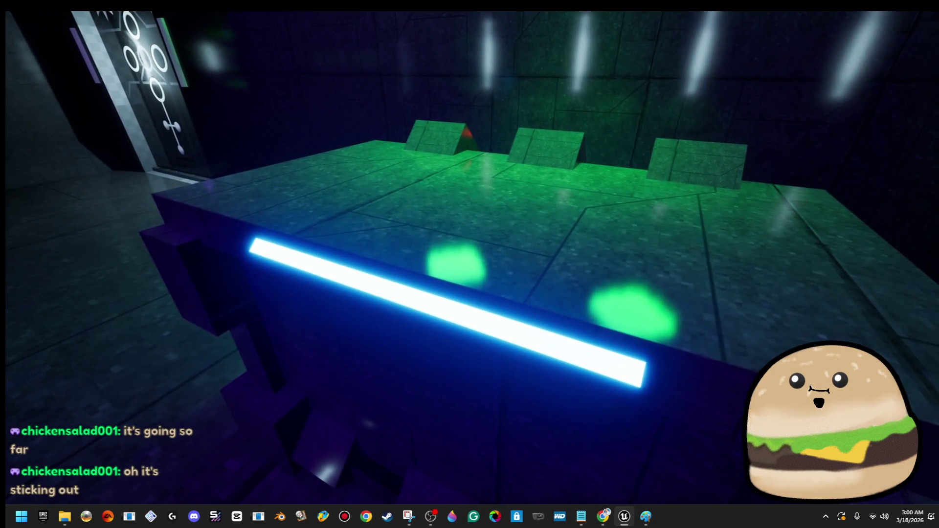
{"action": "key", "text": "w"}
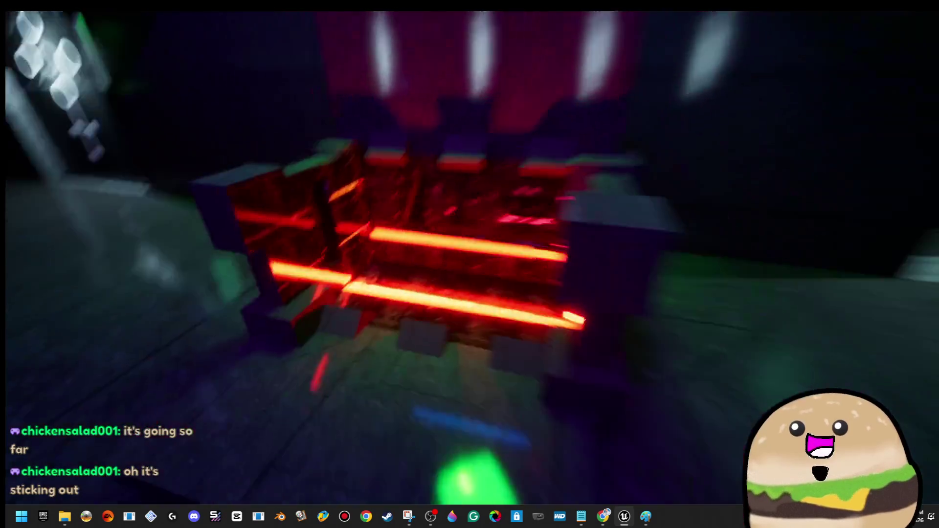
{"action": "key", "text": "s"}
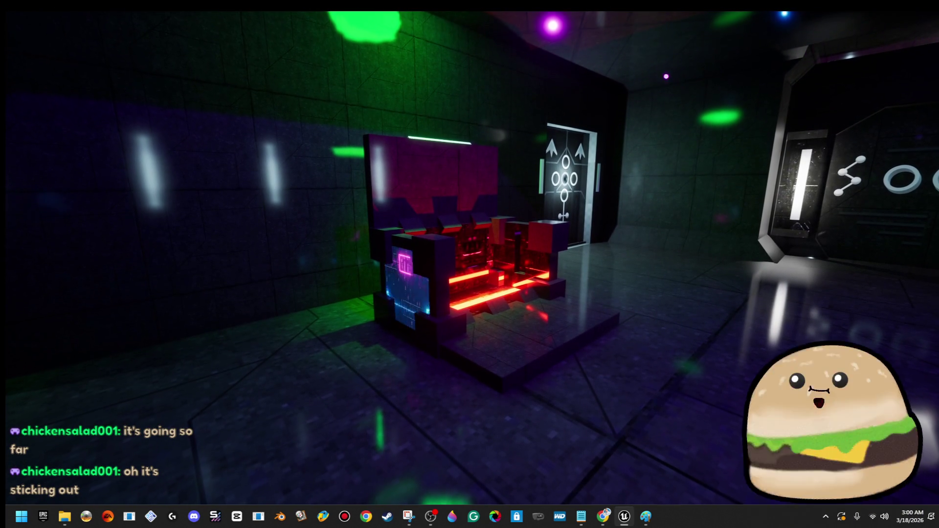
{"action": "key", "text": "Escape"}
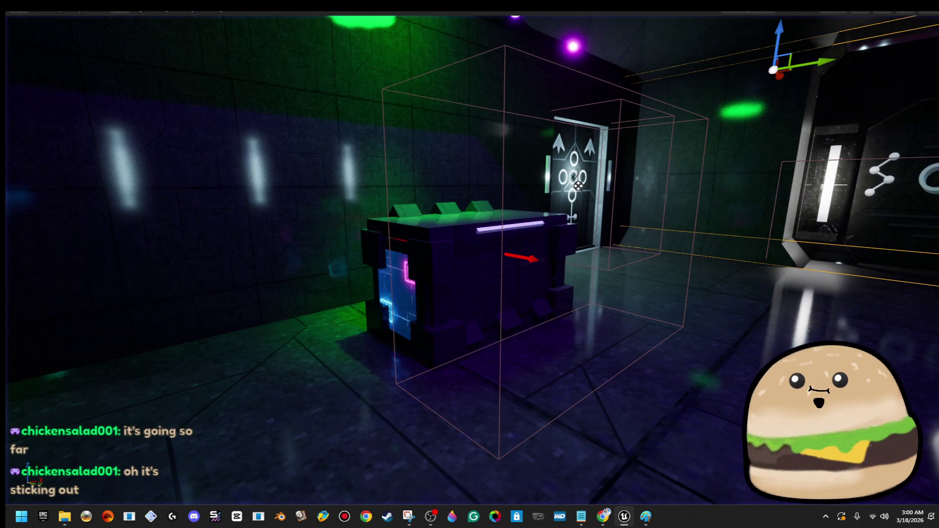
{"action": "right_click", "coordinate": [556, 173]}
{"action": "left_click", "coordinate": [611, 223]}
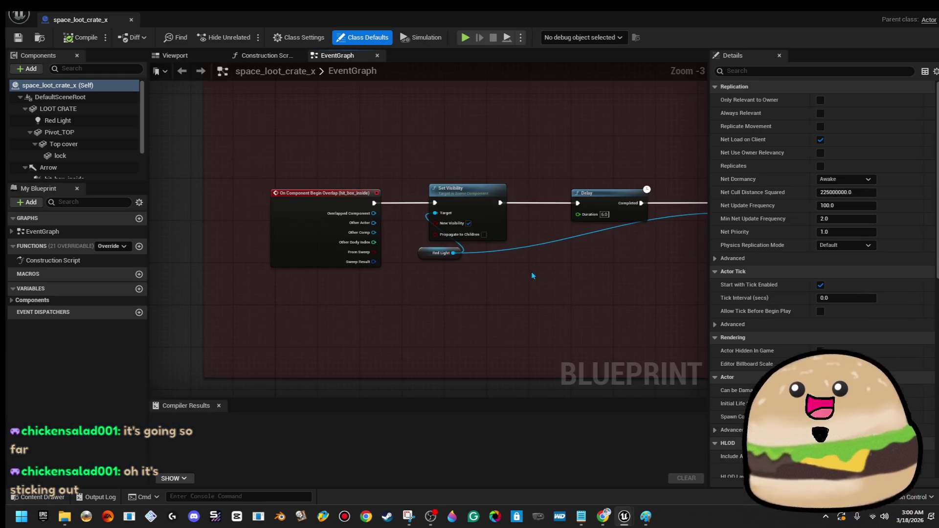
Change the Red Light component's Light Color to blue
{"action": "scroll", "coordinate": [602, 248], "scroll_direction": "down", "scroll_amount": 7}
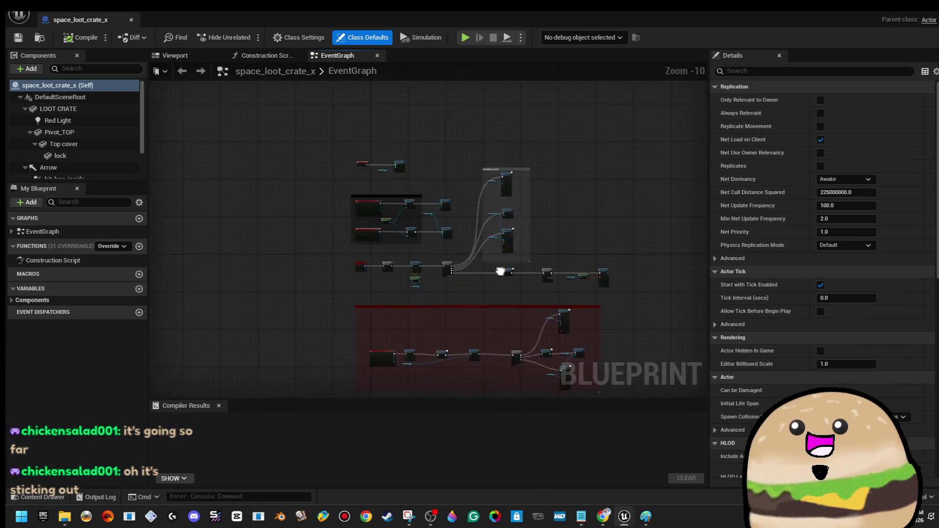
{"action": "left_click", "coordinate": [210, 62]}
{"action": "scroll", "coordinate": [428, 237], "scroll_direction": "up", "scroll_amount": 5}
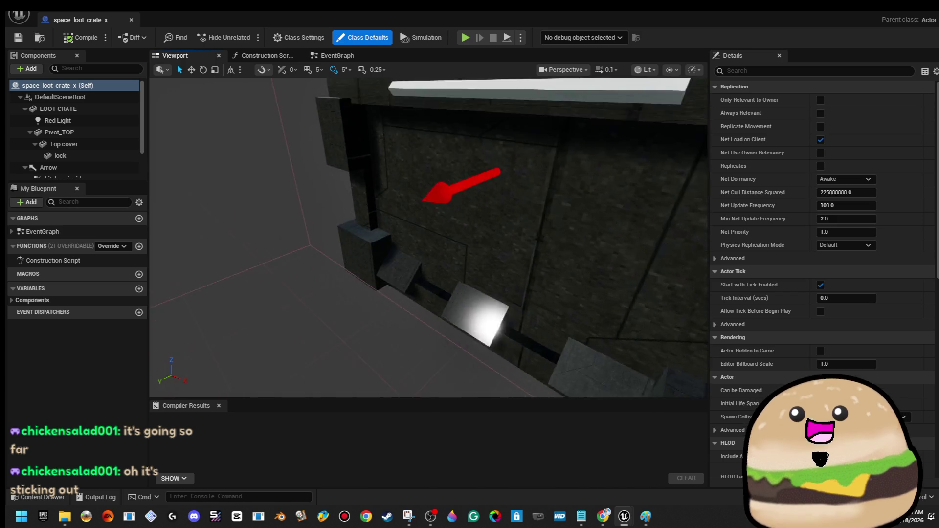
{"action": "left_click", "coordinate": [360, 260]}
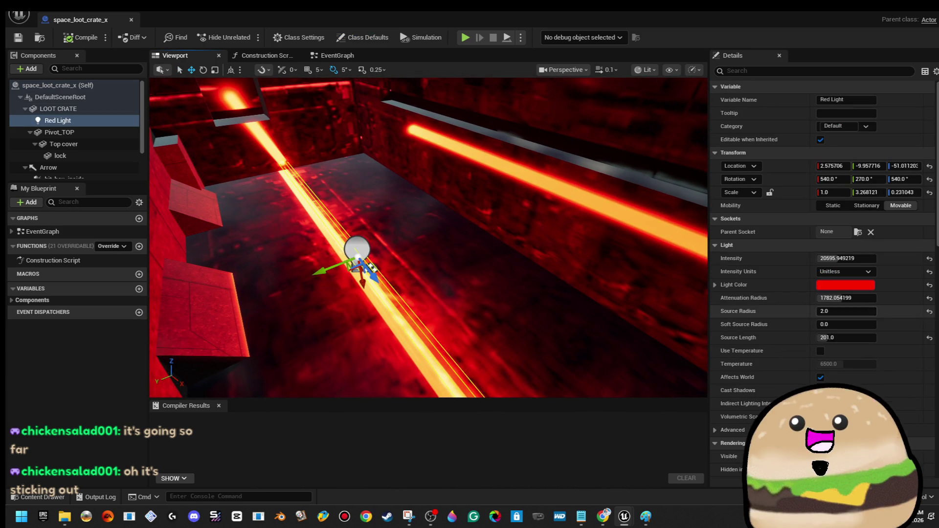
{"action": "left_click", "coordinate": [855, 284]}
{"action": "left_click_drag", "start_coordinate": [695, 292], "coordinate": [653, 263]}
Compile space_loot_crate_x and return to the level
{"action": "mouse_move", "coordinate": [429, 238]}
{"action": "left_mouse_down"}
{"action": "mouse_move", "coordinate": [416, 240]}
{"action": "mouse_move", "coordinate": [429, 238]}
{"action": "left_mouse_up"}
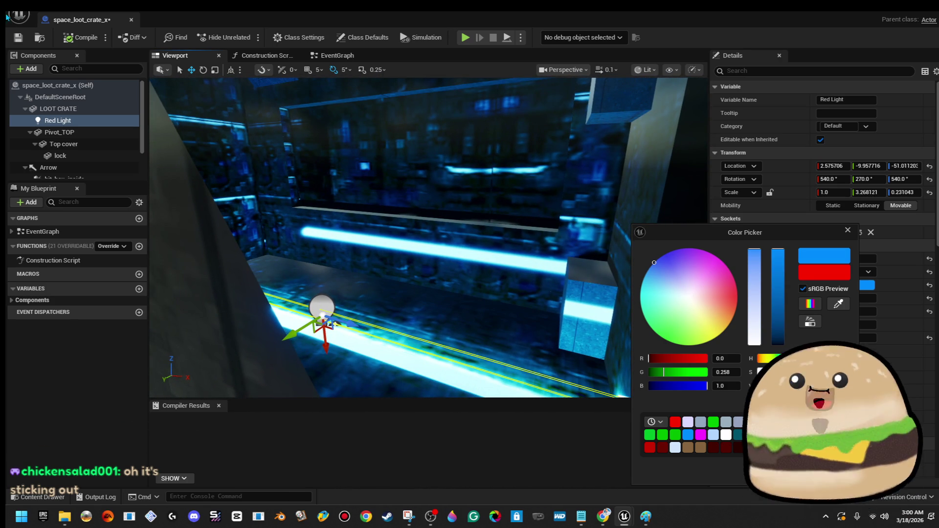
{"action": "left_click", "coordinate": [99, 44]}
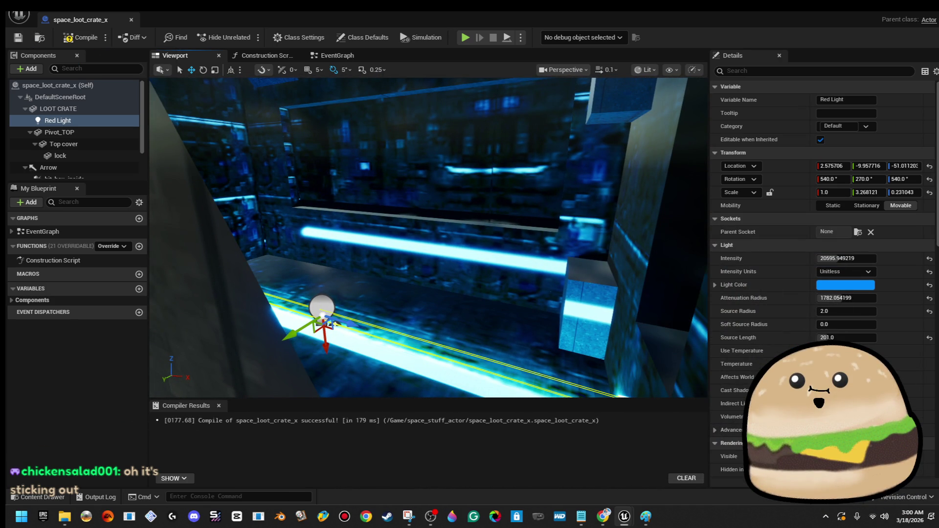
{"action": "left_click", "coordinate": [131, 20]}
{"action": "right_click", "coordinate": [587, 465]}
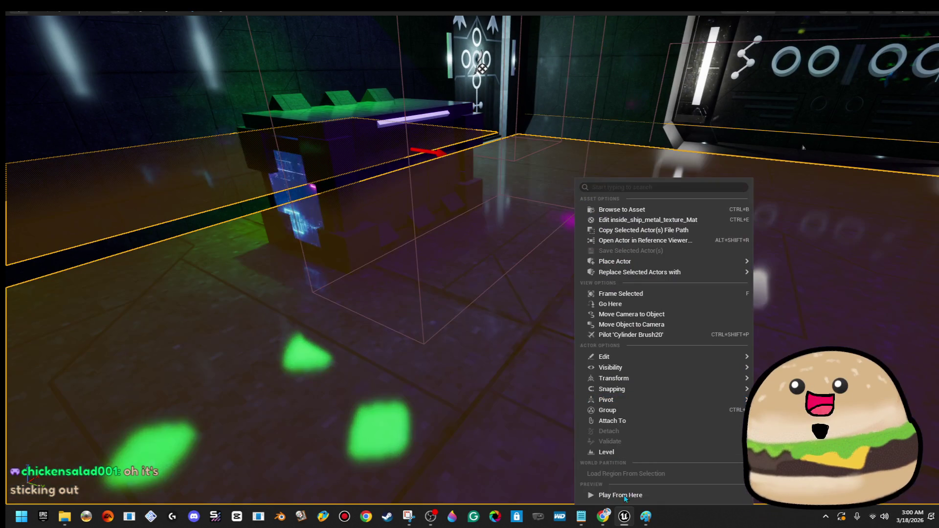
Playtest the crate to see the medkit lit blue, then stop playing
{"action": "left_click", "coordinate": [644, 495]}
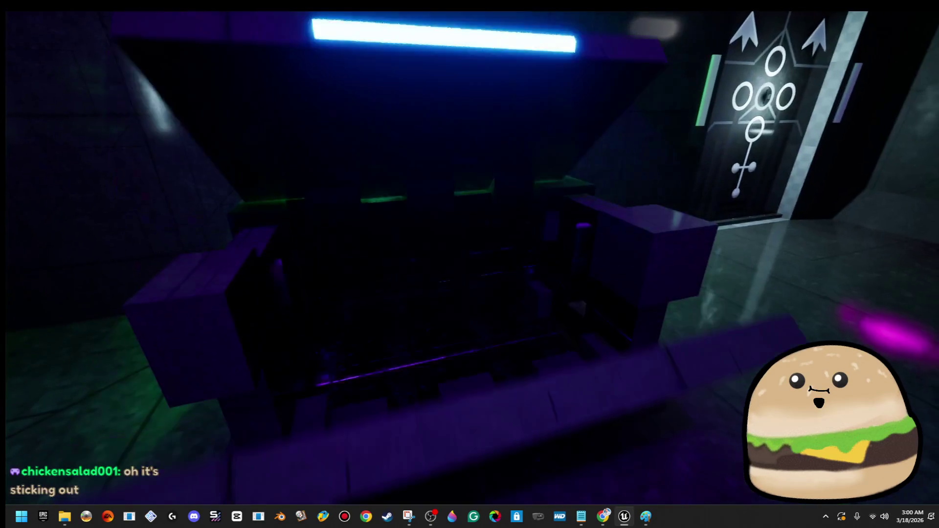
{"action": "key", "text": "s"}
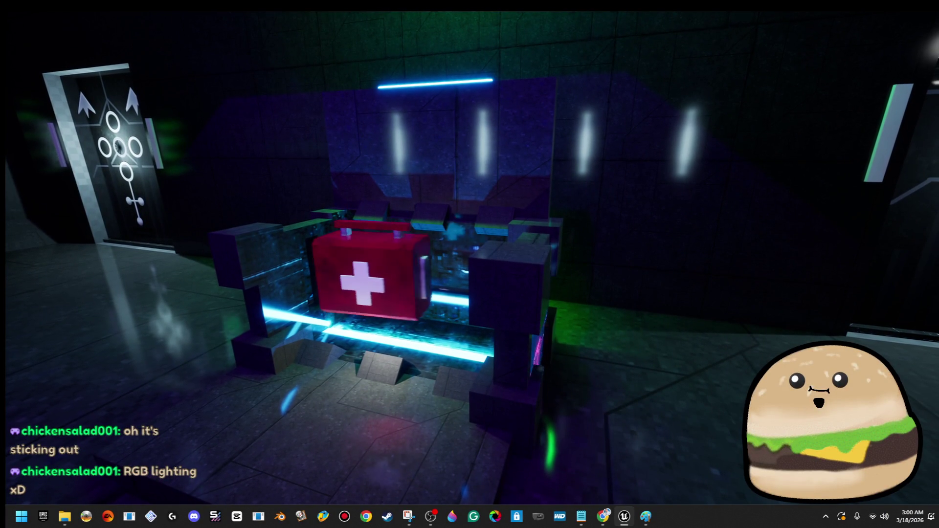
{"action": "key", "text": "w"}
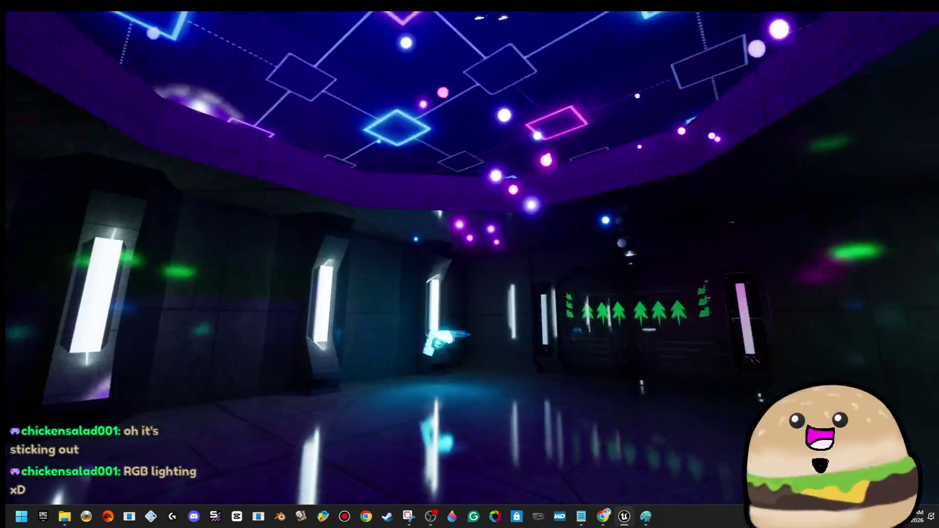
{"action": "key", "text": "w"}
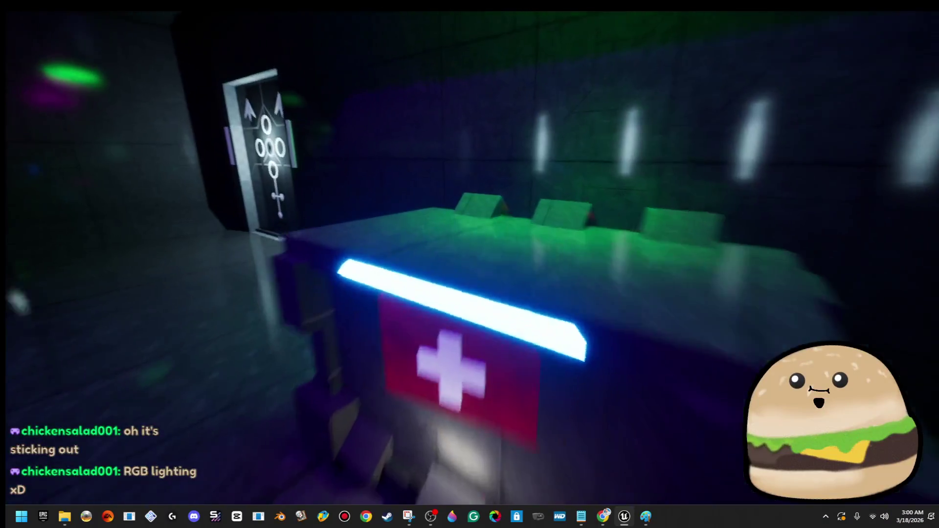
{"action": "key", "text": "s"}
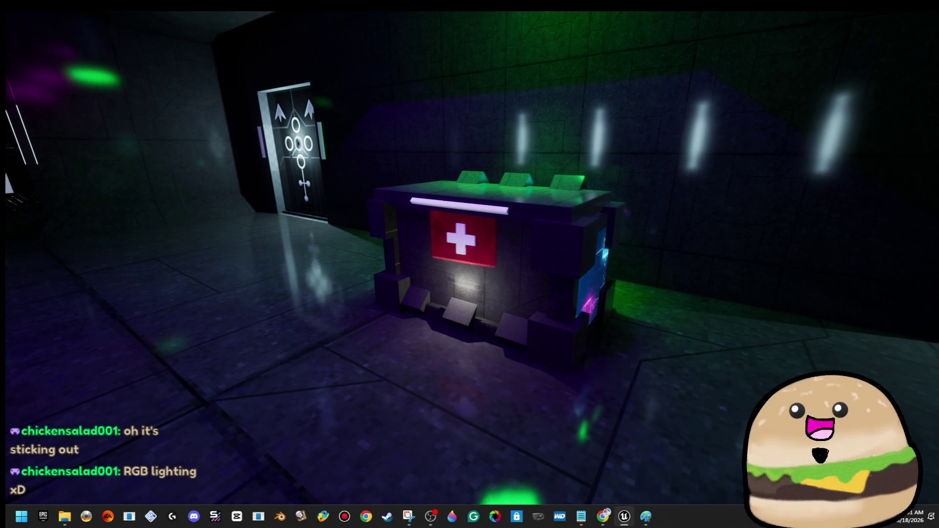
{"action": "key", "text": "Escape"}
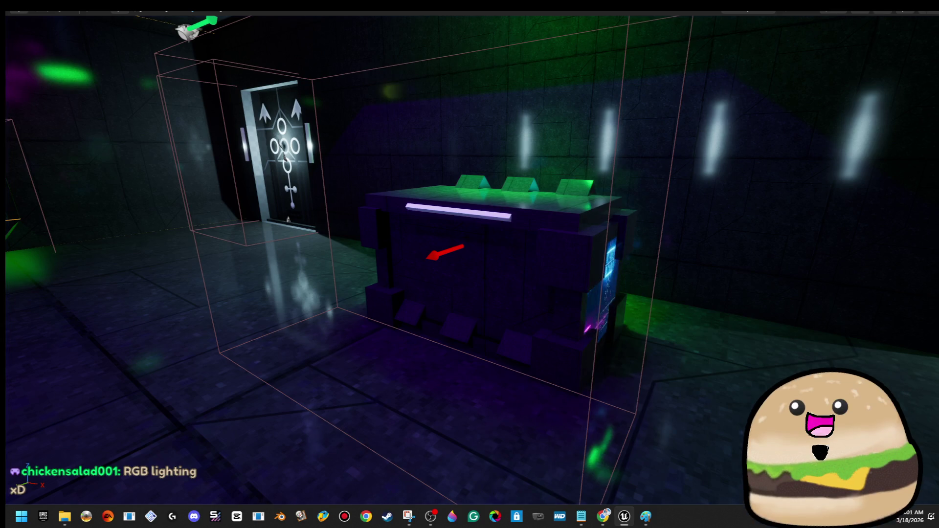
Open space_loot_crate_x's blueprint and return to its event graph
{"action": "right_click", "coordinate": [464, 178]}
{"action": "left_click", "coordinate": [537, 191]}
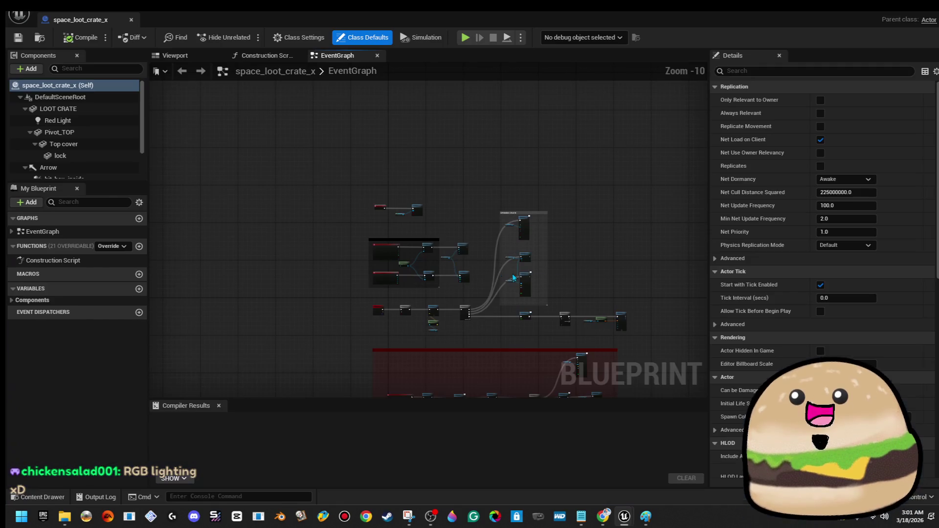
{"action": "left_click", "coordinate": [175, 56]}
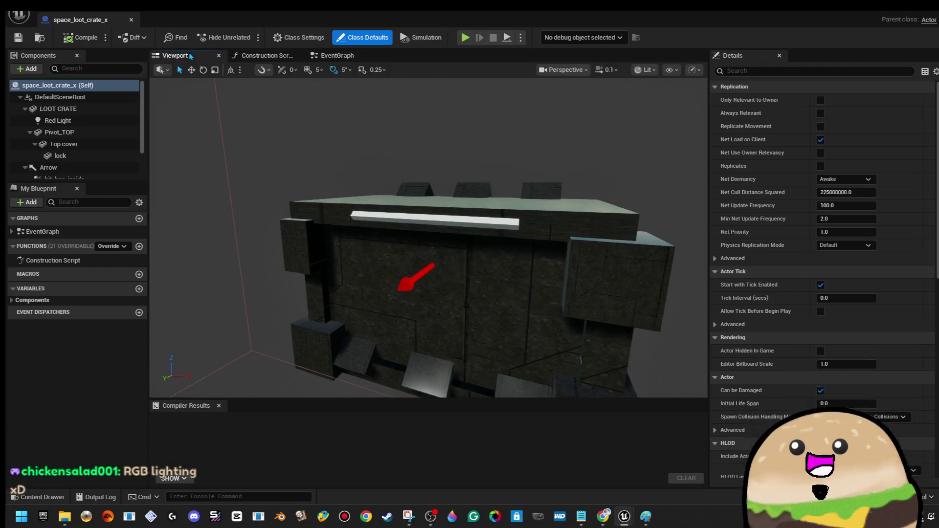
{"action": "left_click", "coordinate": [359, 56]}
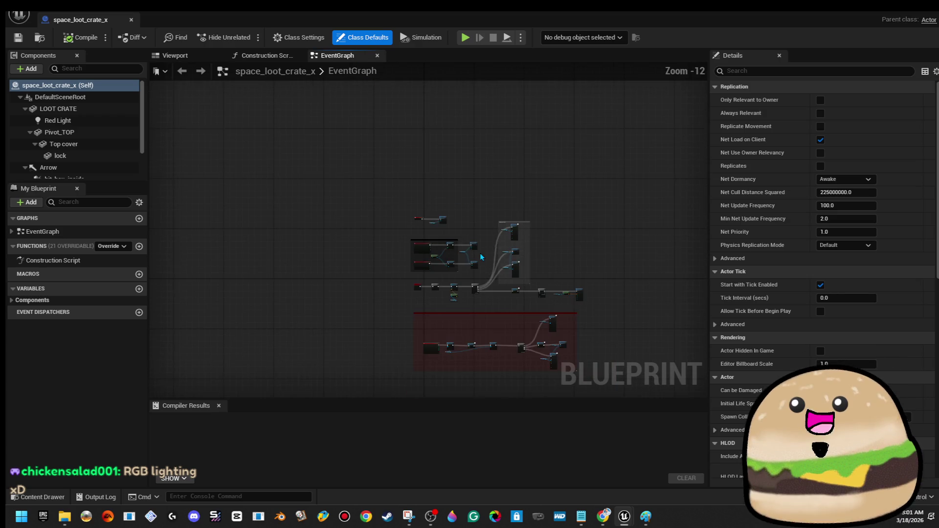
Restore the editor layout and open the escape room and alien player blueprints
{"action": "mouse_move", "coordinate": [457, 11]}
{"action": "left_mouse_down"}
{"action": "mouse_move", "coordinate": [558, 69]}
{"action": "mouse_move", "coordinate": [880, 83]}
{"action": "left_mouse_up"}
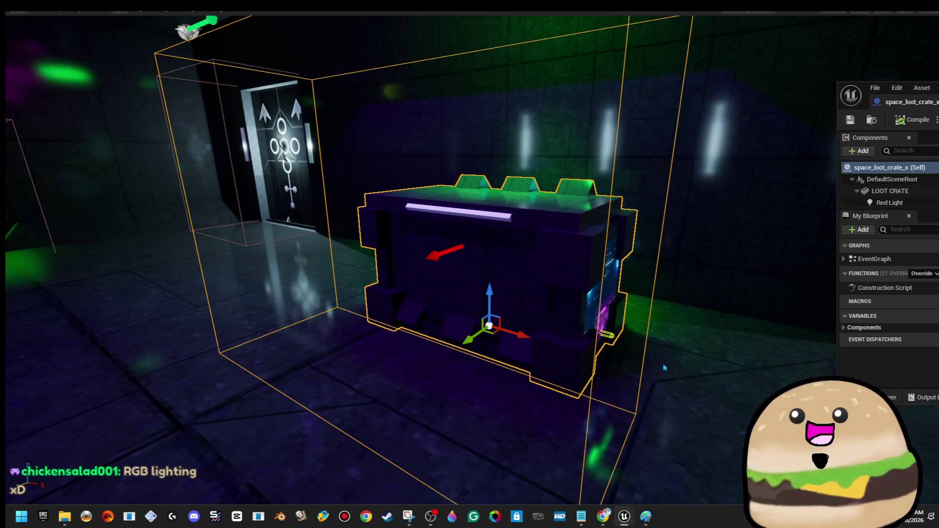
{"action": "key", "text": "F11"}
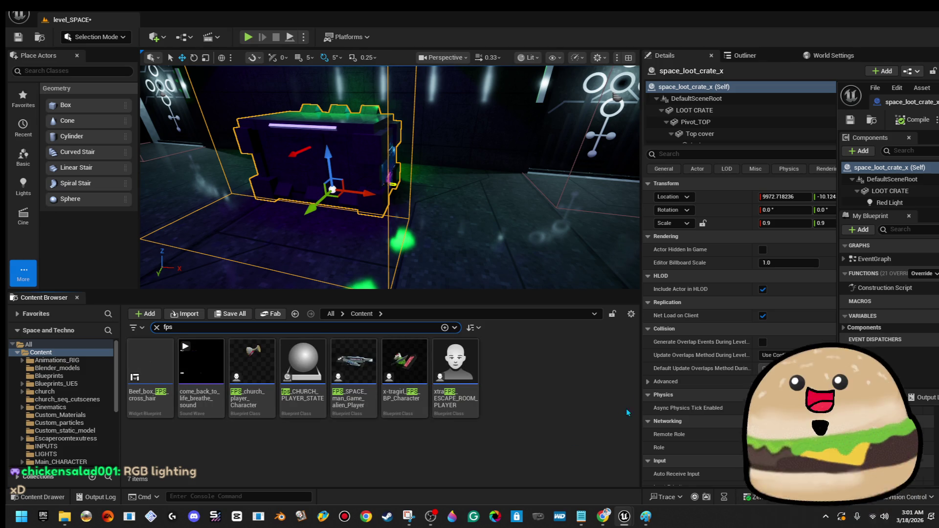
{"action": "double_click", "coordinate": [455, 364]}
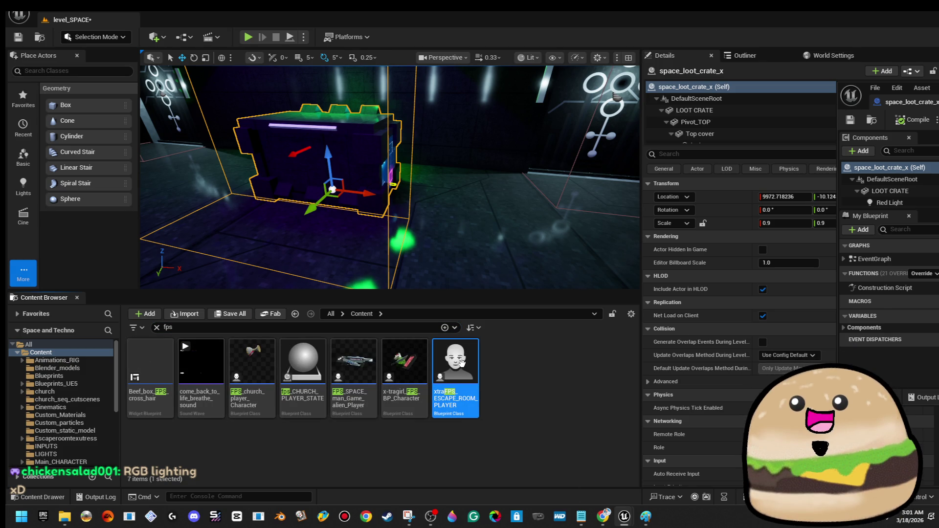
{"action": "double_click", "coordinate": [353, 365]}
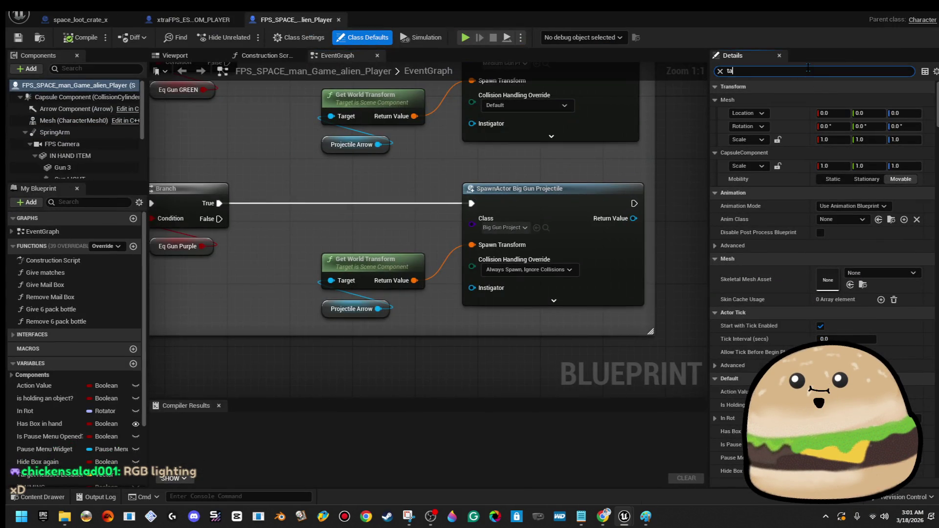
Copy the alien player's 'fps space player' tag and close its blueprint
{"action": "type", "text": "g"}
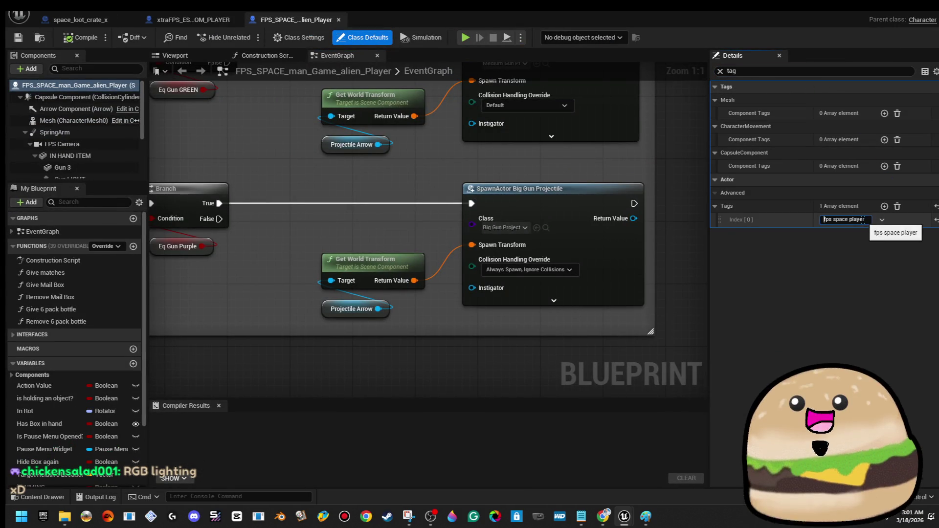
{"action": "right_click", "coordinate": [866, 222]}
{"action": "left_click", "coordinate": [909, 293]}
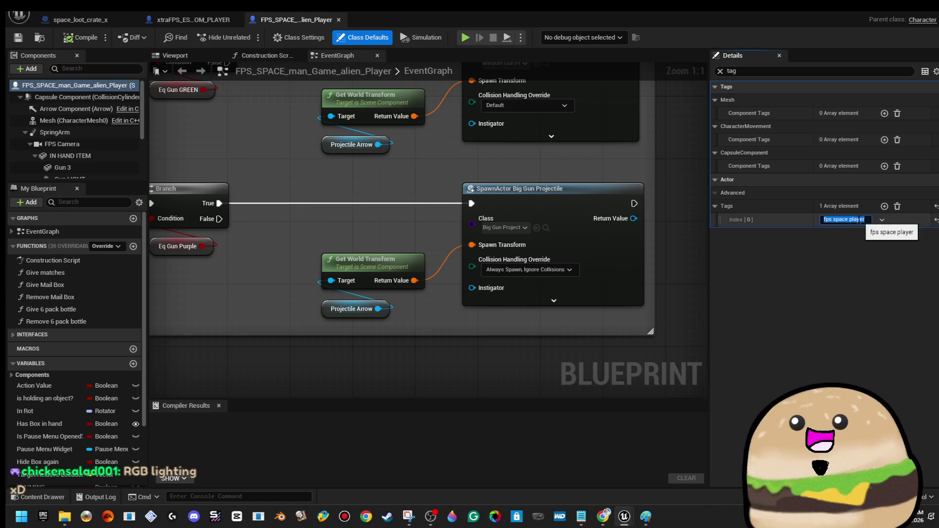
{"action": "right_click", "coordinate": [859, 220]}
{"action": "left_click", "coordinate": [878, 262]}
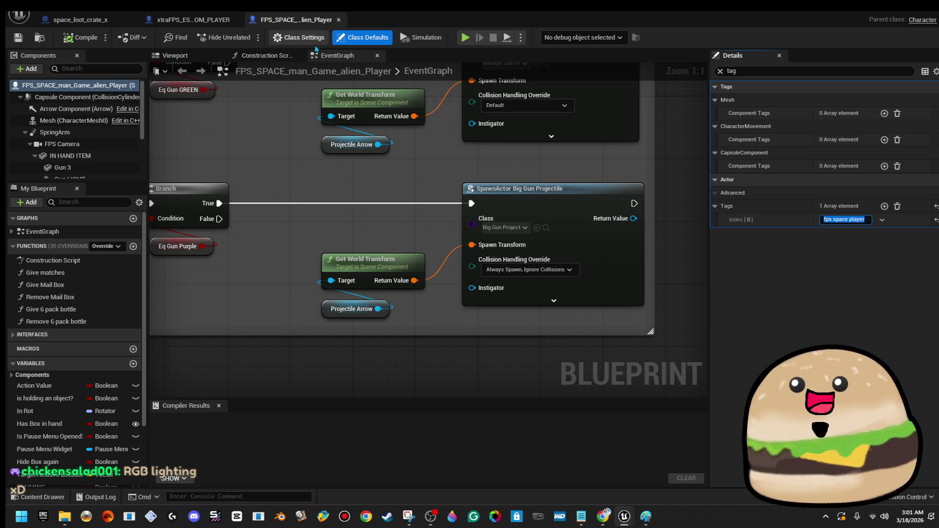
{"action": "left_click", "coordinate": [338, 21]}
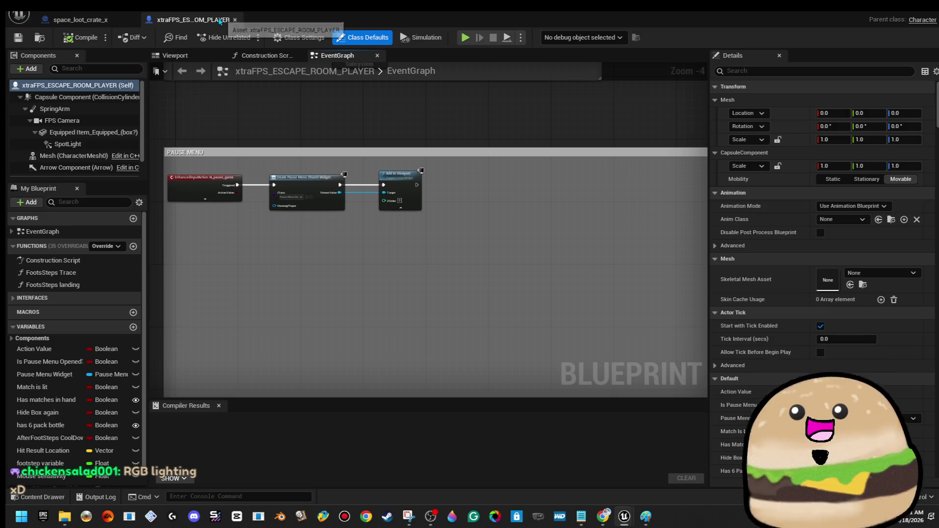
Close the escape room player blueprint and shift the two overlap event nodes left
{"action": "left_click", "coordinate": [234, 20]}
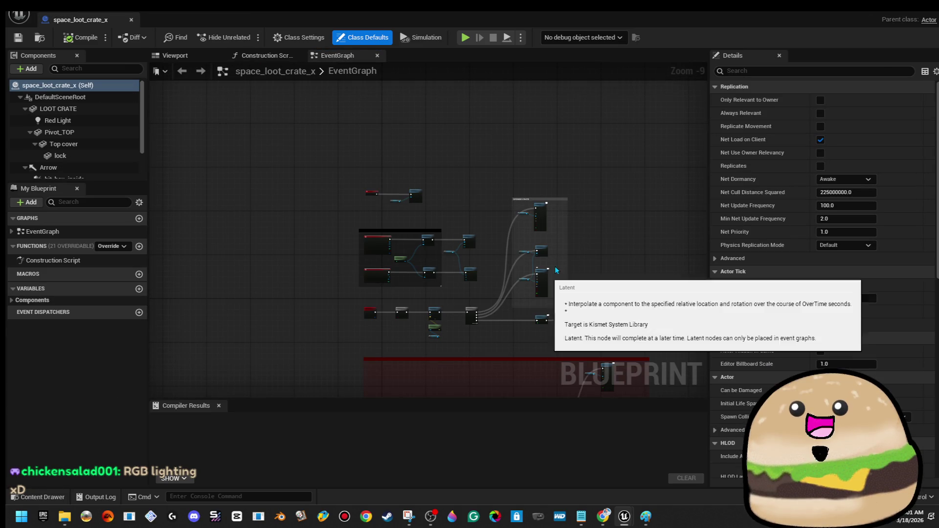
{"action": "scroll", "coordinate": [379, 243], "scroll_direction": "up", "scroll_amount": 5}
{"action": "scroll", "coordinate": [260, 211], "scroll_direction": "down", "scroll_amount": 3}
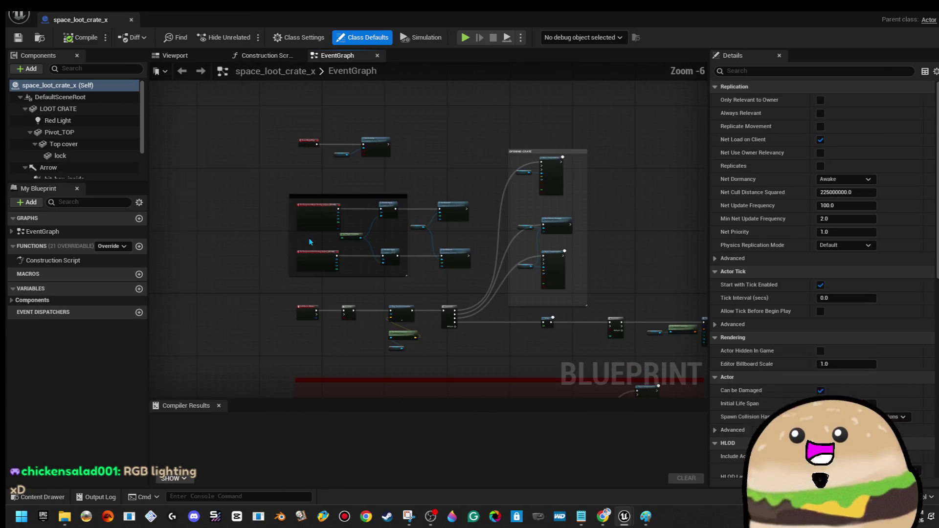
{"action": "mouse_move", "coordinate": [273, 225]}
{"action": "left_mouse_down"}
{"action": "mouse_move", "coordinate": [253, 252]}
{"action": "mouse_move", "coordinate": [372, 215]}
{"action": "mouse_move", "coordinate": [310, 226]}
{"action": "left_mouse_up"}
{"action": "left_click_drag", "start_coordinate": [375, 172], "coordinate": [285, 164]}
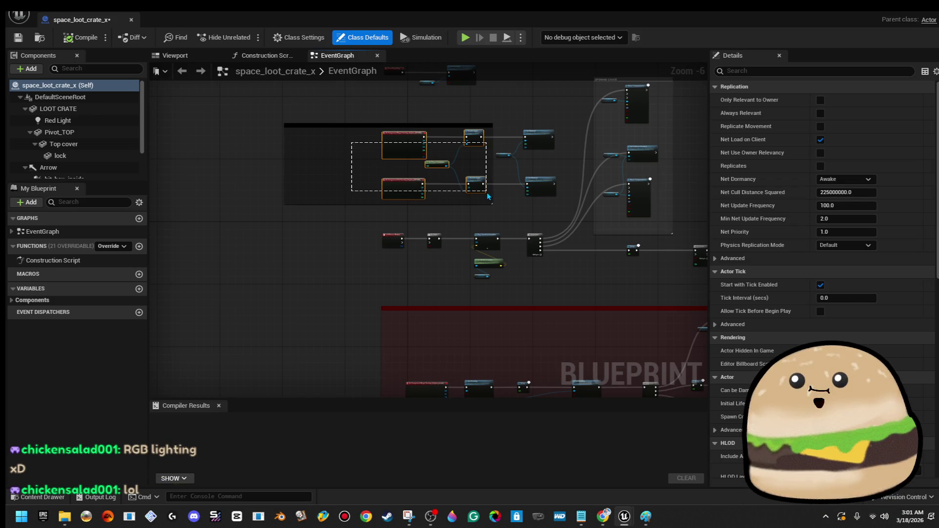
{"action": "left_click_drag", "start_coordinate": [487, 197], "coordinate": [475, 199]}
{"action": "left_click_drag", "start_coordinate": [398, 181], "coordinate": [376, 183]}
{"action": "left_click", "coordinate": [254, 186]}
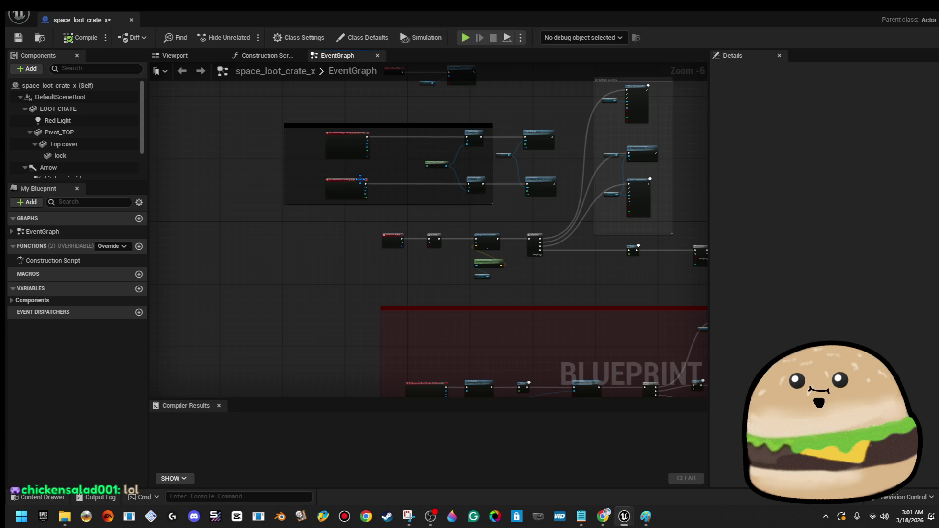
{"action": "scroll", "coordinate": [389, 180], "scroll_direction": "up", "scroll_amount": 4}
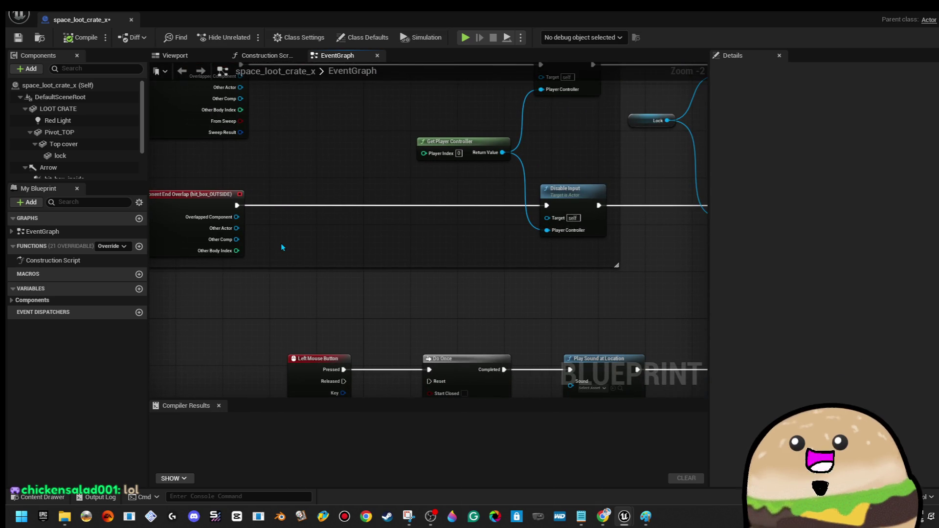
{"action": "scroll", "coordinate": [281, 246], "scroll_direction": "down", "scroll_amount": 4}
{"action": "scroll", "coordinate": [286, 247], "scroll_direction": "up", "scroll_amount": 4}
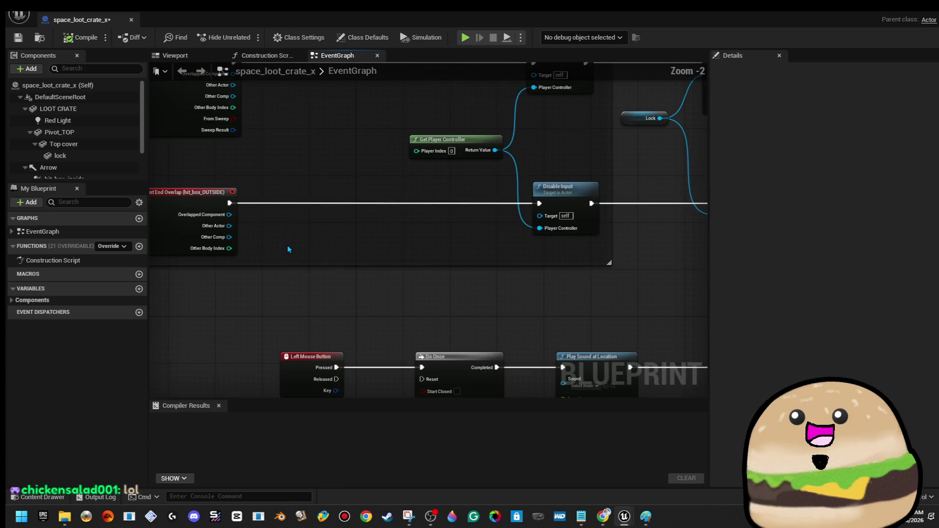
Add Branches after both overlap events and wire an Actor Has Tag check into the upper one
{"action": "left_click_drag", "start_coordinate": [240, 206], "coordinate": [267, 209]}
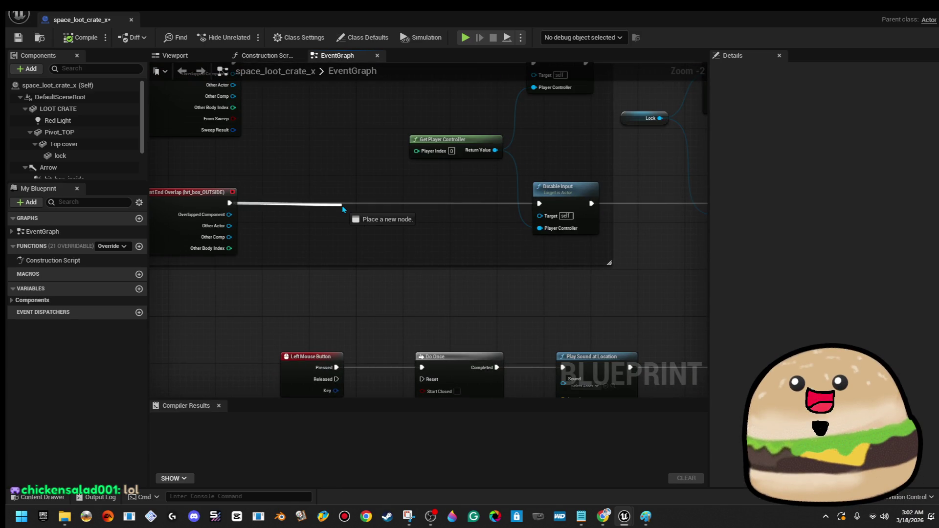
{"action": "left_click_drag", "start_coordinate": [349, 205], "coordinate": [350, 208]}
{"action": "left_click_drag", "start_coordinate": [241, 117], "coordinate": [358, 123]}
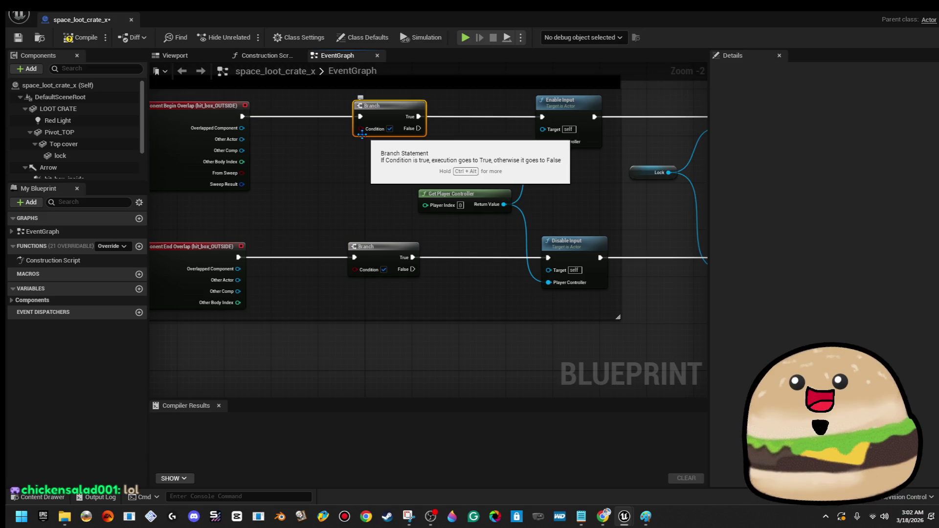
{"action": "left_click_drag", "start_coordinate": [245, 145], "coordinate": [270, 163]}
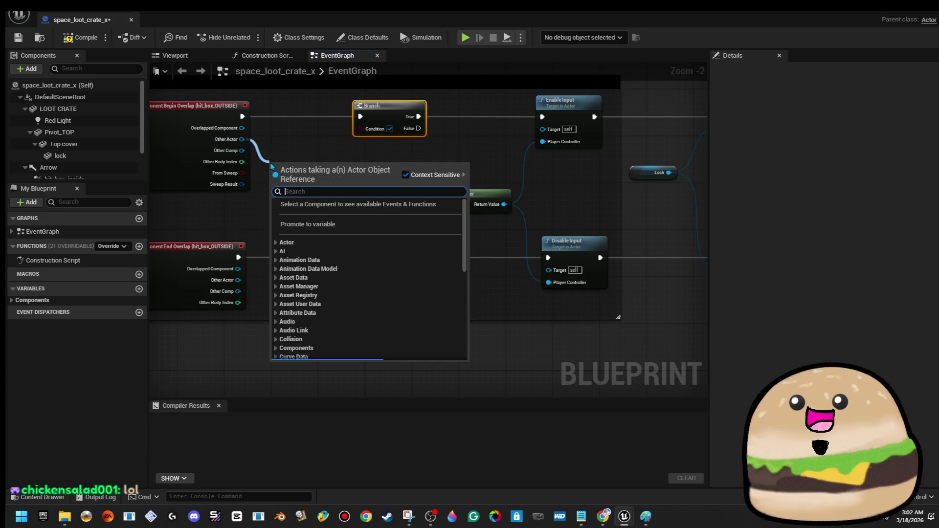
{"action": "type", "text": "actor has tag"}
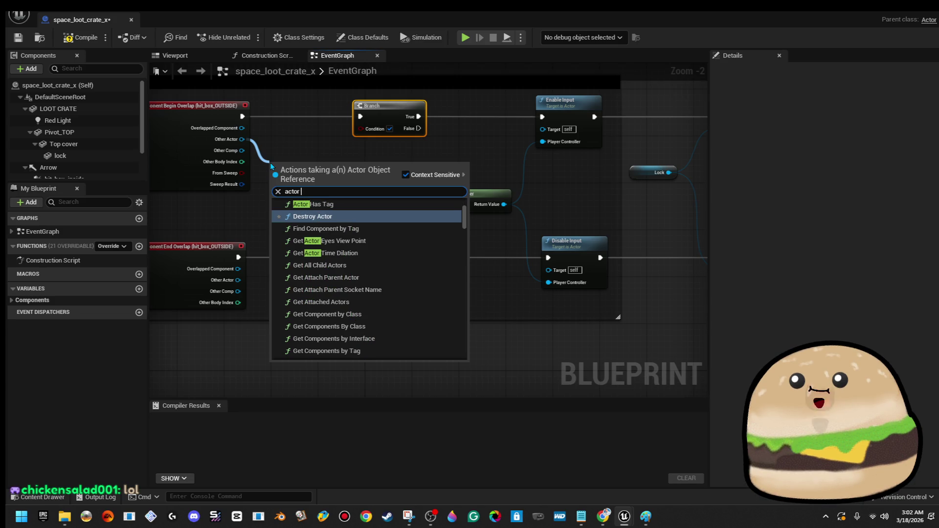
{"action": "key", "text": "Return"}
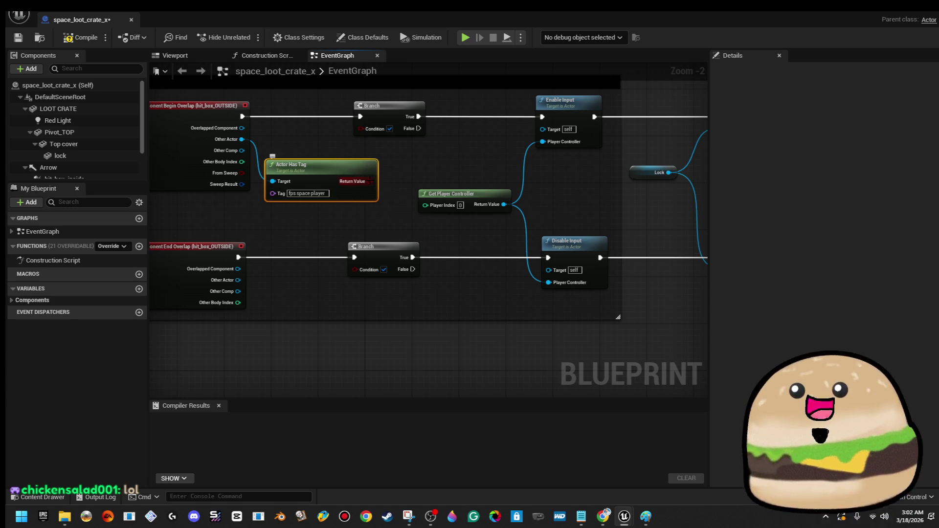
{"action": "left_click_drag", "start_coordinate": [369, 143], "coordinate": [366, 135]}
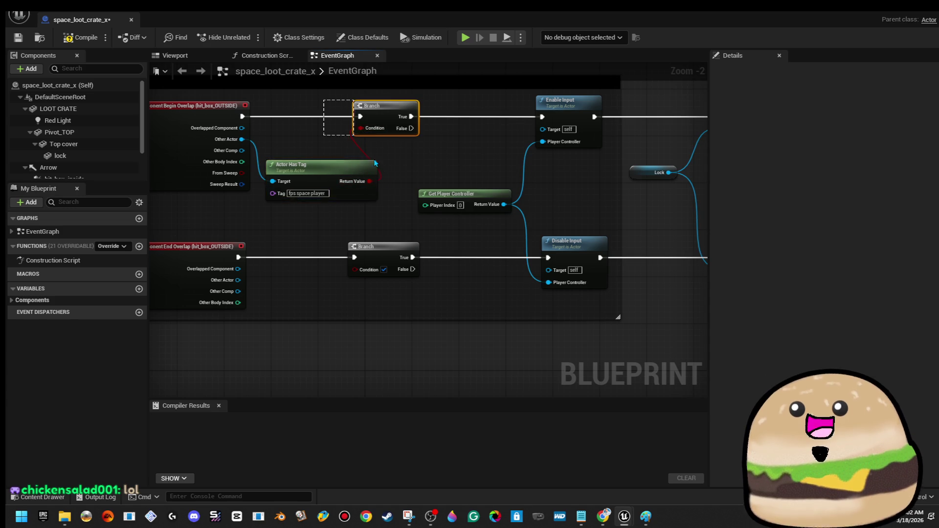
Duplicate the Actor Has Tag check for the end overlap Branch and compile
{"action": "right_click", "coordinate": [378, 122]}
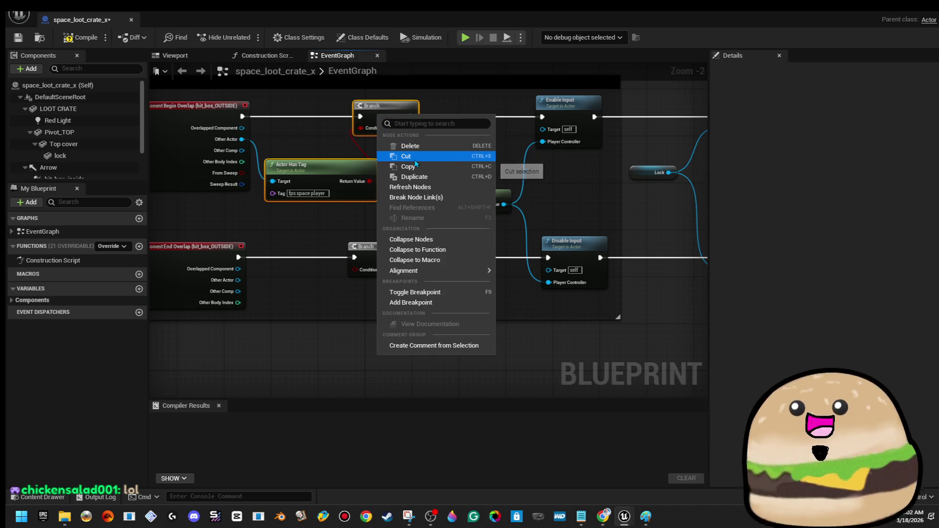
{"action": "left_click", "coordinate": [345, 163]}
{"action": "right_click", "coordinate": [346, 169]}
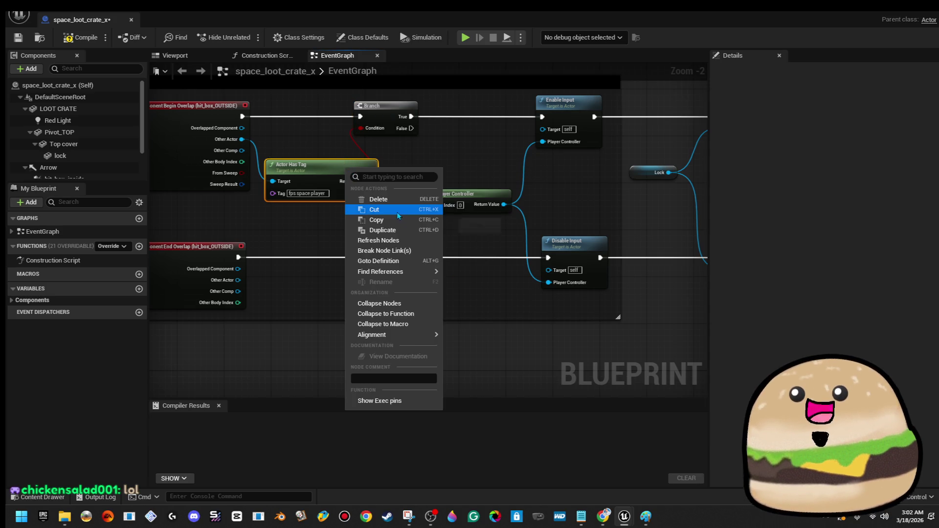
{"action": "left_click", "coordinate": [391, 221]}
{"action": "key", "text": "ctrl+v"}
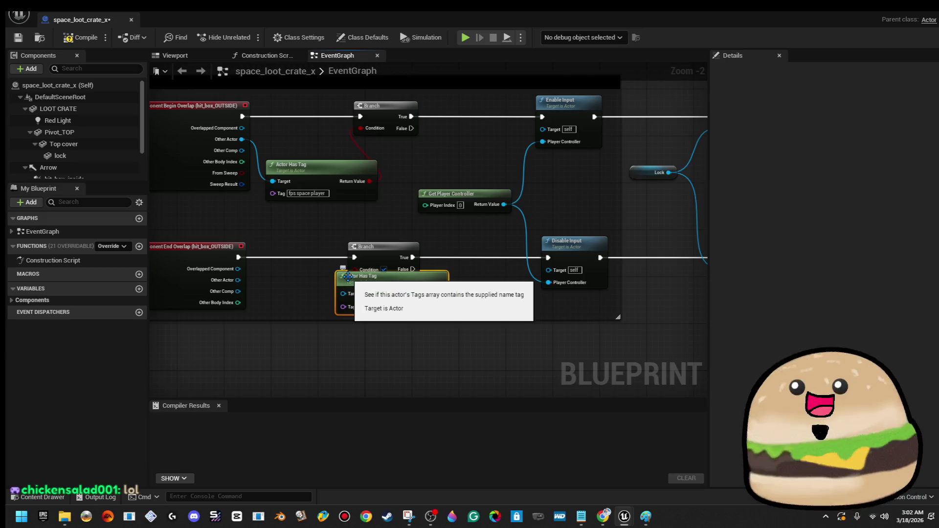
{"action": "mouse_move", "coordinate": [389, 291]}
{"action": "left_mouse_down"}
{"action": "mouse_move", "coordinate": [307, 305]}
{"action": "mouse_move", "coordinate": [313, 311]}
{"action": "left_mouse_up"}
{"action": "mouse_move", "coordinate": [238, 281]}
{"action": "left_mouse_down"}
{"action": "mouse_move", "coordinate": [263, 322]}
{"action": "mouse_move", "coordinate": [266, 311]}
{"action": "left_mouse_up"}
{"action": "mouse_move", "coordinate": [363, 310]}
{"action": "left_mouse_down"}
{"action": "mouse_move", "coordinate": [364, 265]}
{"action": "mouse_move", "coordinate": [358, 275]}
{"action": "left_mouse_up"}
{"action": "left_click", "coordinate": [95, 39]}
Copy the lower Branch and its tag check nodes
{"action": "right_click", "coordinate": [377, 269]}
{"action": "right_click", "coordinate": [387, 256]}
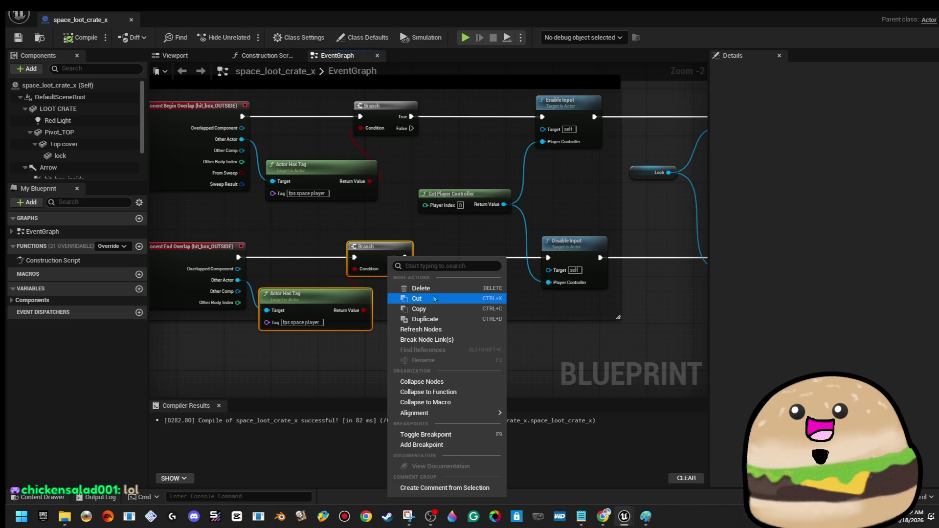
{"action": "left_click", "coordinate": [433, 309]}
{"action": "scroll", "coordinate": [444, 313], "scroll_direction": "down", "scroll_amount": 5}
Paste the copied Branch and tag check after the hit_box_inside begin overlap event
{"action": "mouse_move", "coordinate": [394, 235]}
{"action": "left_mouse_down"}
{"action": "mouse_move", "coordinate": [378, 230]}
{"action": "mouse_move", "coordinate": [406, 160]}
{"action": "mouse_move", "coordinate": [350, 320]}
{"action": "left_mouse_up"}
{"action": "scroll", "coordinate": [324, 274], "scroll_direction": "up", "scroll_amount": 2}
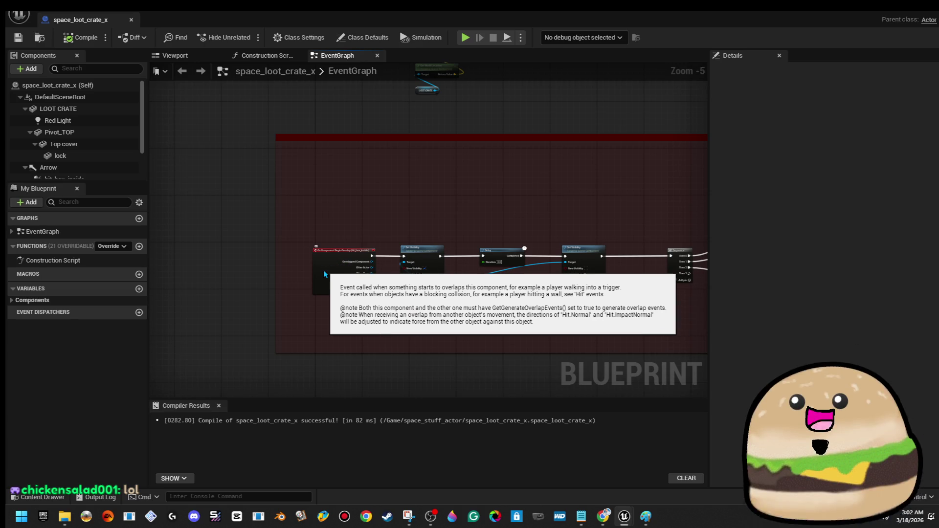
{"action": "left_click_drag", "start_coordinate": [325, 275], "coordinate": [247, 277]}
{"action": "key", "text": "ctrl+v"}
{"action": "scroll", "coordinate": [292, 228], "scroll_direction": "up", "scroll_amount": 4}
{"action": "left_click_drag", "start_coordinate": [317, 250], "coordinate": [379, 345]}
Wire the tag check's Target to Other Actor and close the crate blueprint
{"action": "left_click_drag", "start_coordinate": [565, 302], "coordinate": [567, 303]}
{"action": "key", "text": "Escape"}
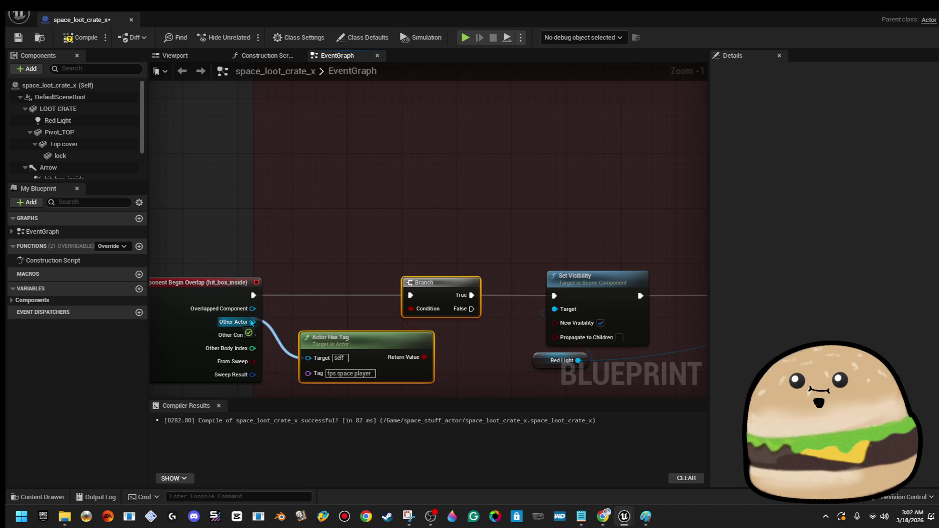
{"action": "left_click_drag", "start_coordinate": [251, 322], "coordinate": [252, 322]}
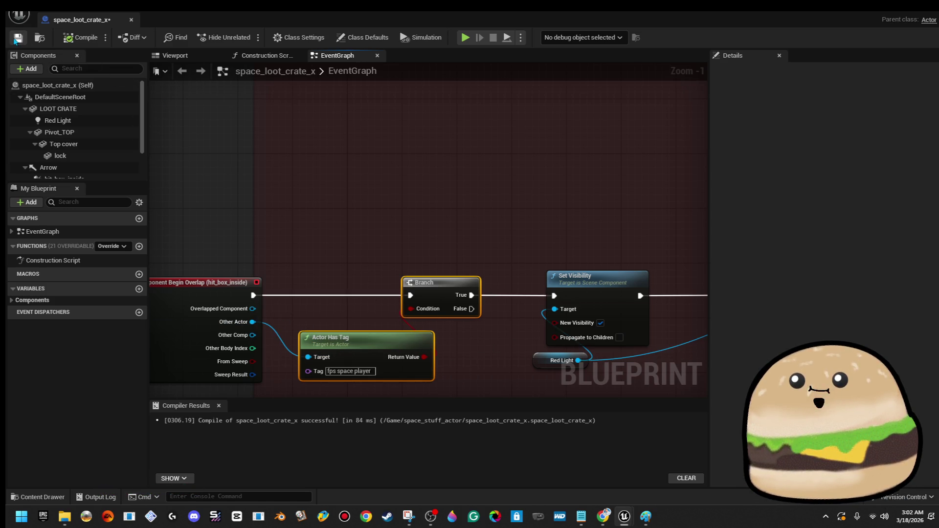
{"action": "left_click", "coordinate": [131, 20]}
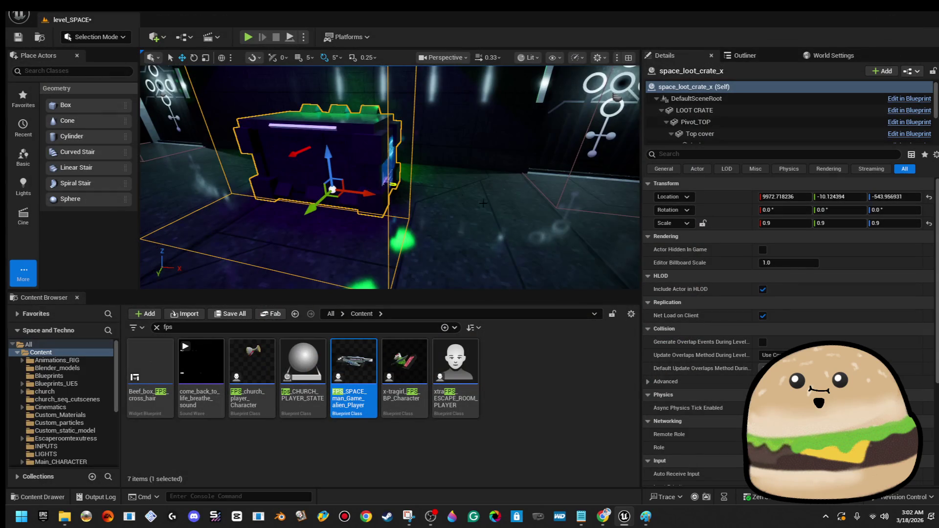
{"action": "right_click", "coordinate": [345, 179]}
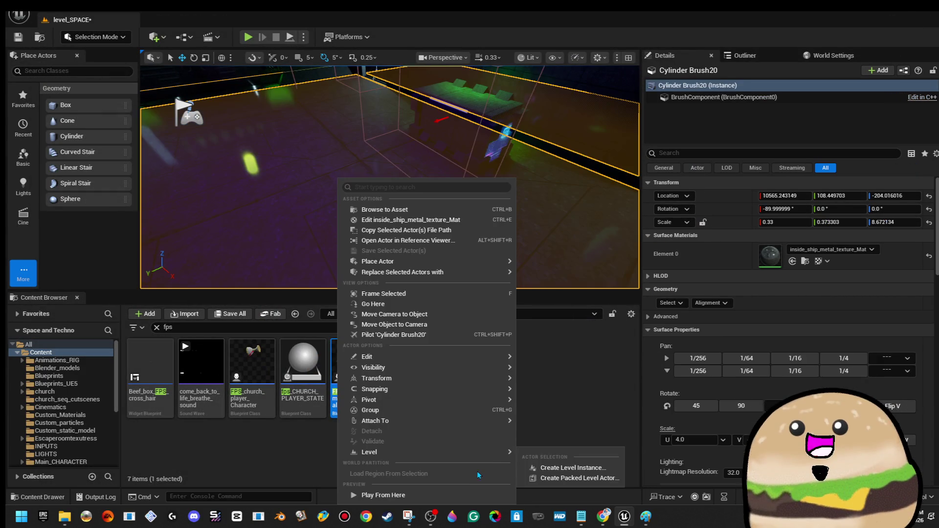
{"action": "key", "text": "Escape"}
{"action": "key", "text": "alt+p"}
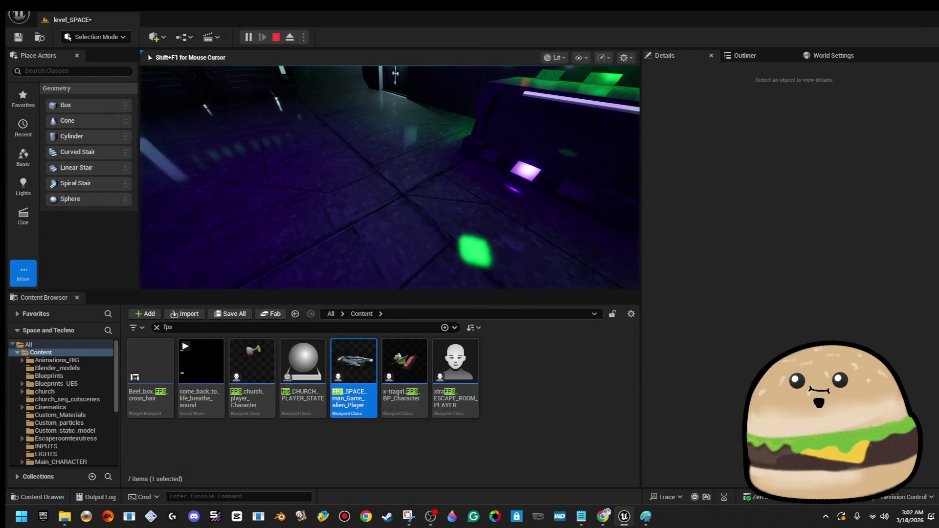
{"action": "key", "text": "F11"}
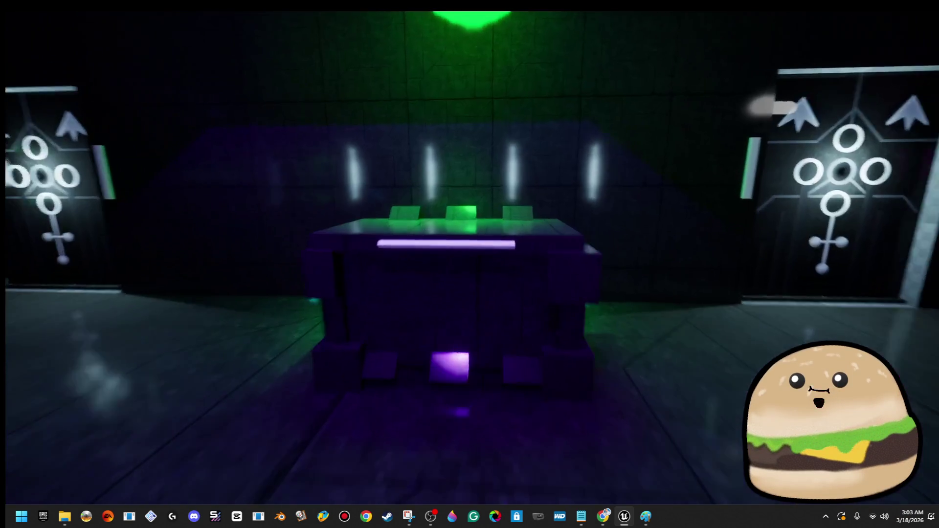
{"action": "key", "text": "w"}
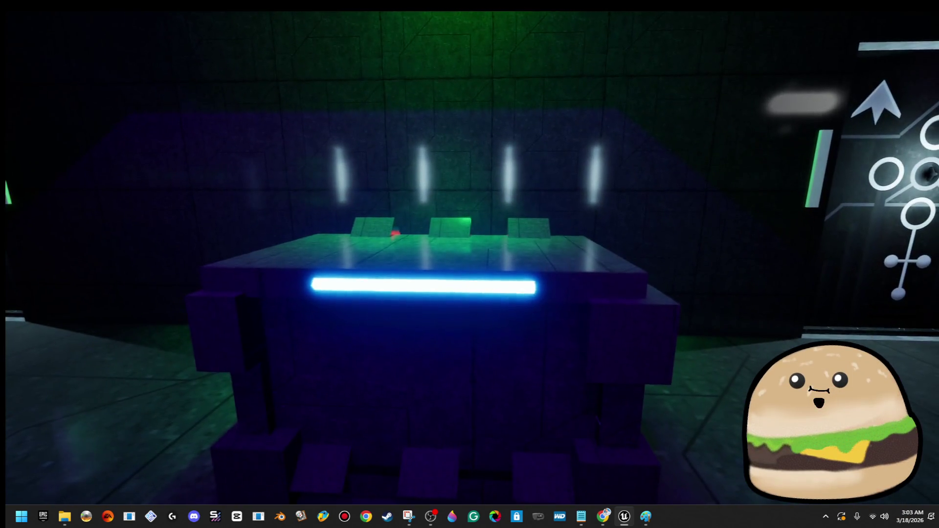
{"action": "key", "text": "e"}
{"action": "key", "text": "s"}
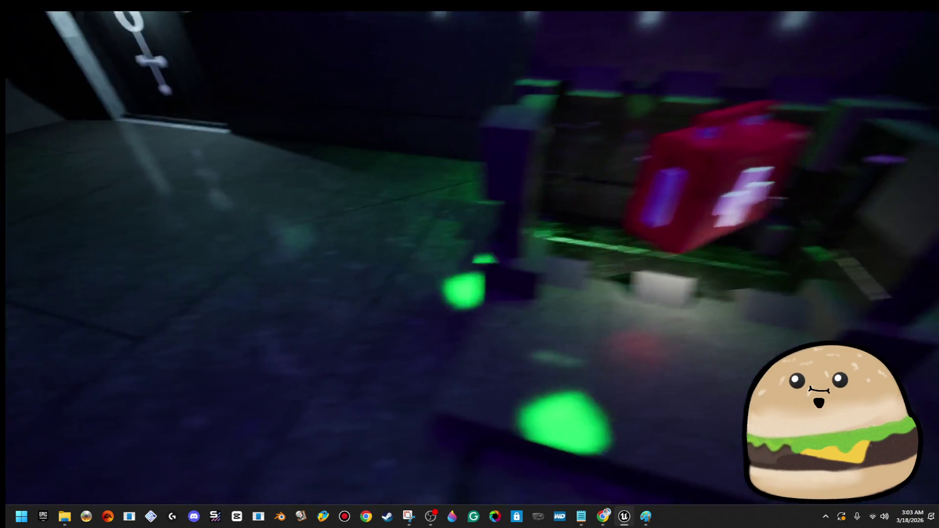
{"action": "key", "text": "w"}
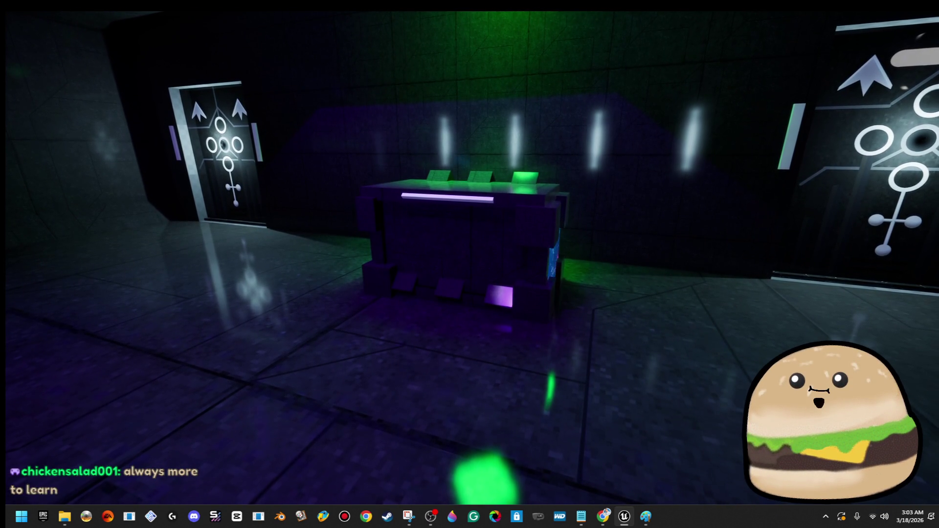
{"action": "key", "text": "Escape"}
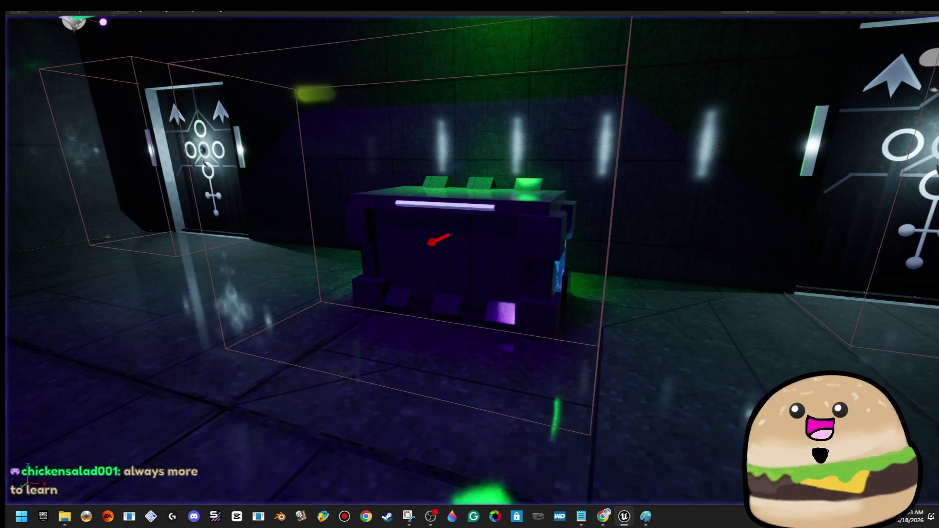
Open the crate blueprint, delete the BeginPlay Set Visibility and Red Light nodes, and compile
{"action": "right_click", "coordinate": [537, 201]}
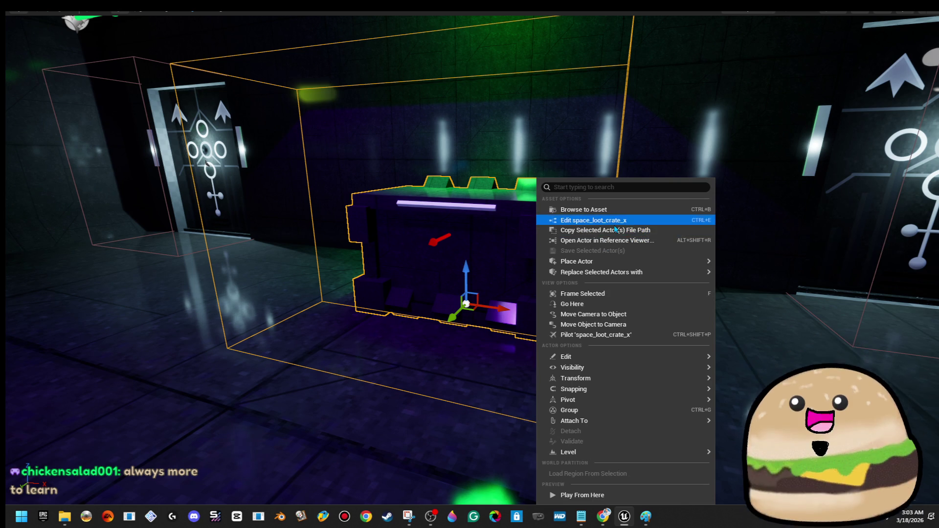
{"action": "left_click", "coordinate": [591, 219]}
{"action": "scroll", "coordinate": [605, 239], "scroll_direction": "down", "scroll_amount": 6}
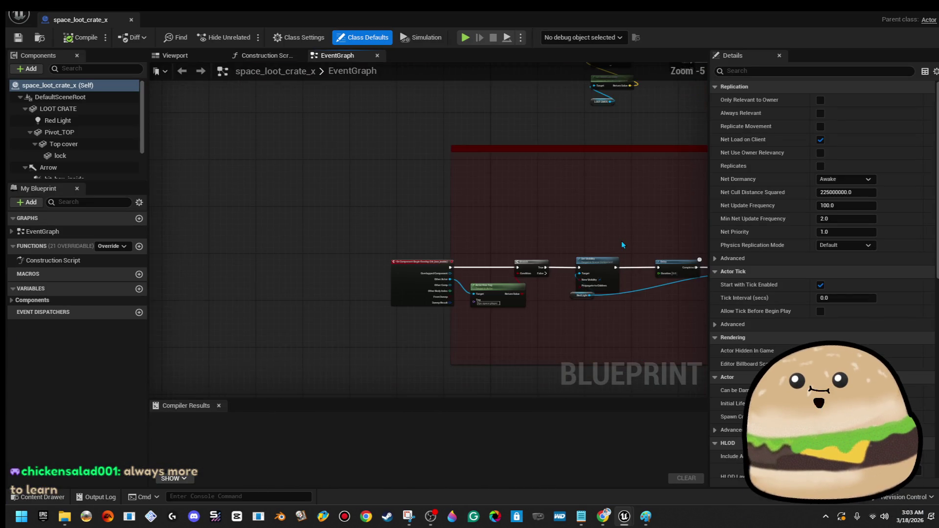
{"action": "scroll", "coordinate": [263, 226], "scroll_direction": "up", "scroll_amount": 2}
{"action": "scroll", "coordinate": [444, 252], "scroll_direction": "up", "scroll_amount": 5}
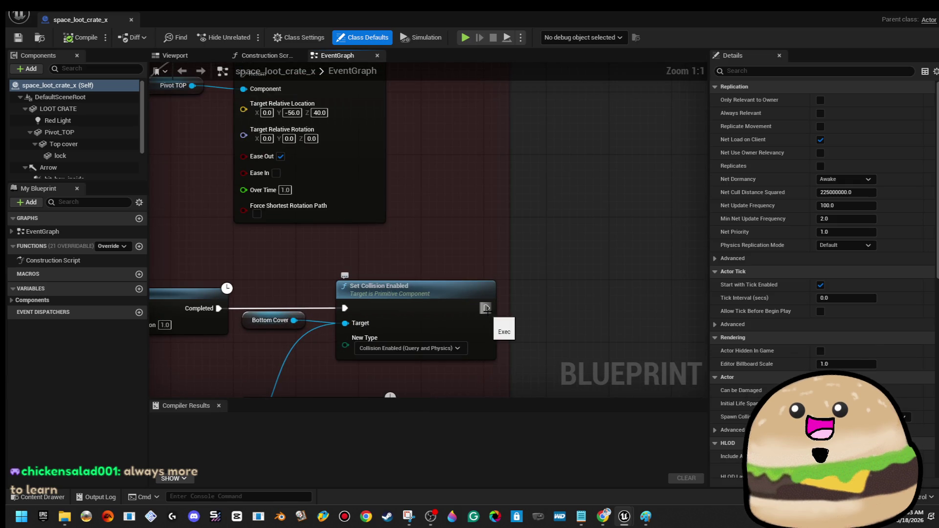
{"action": "scroll", "coordinate": [487, 312], "scroll_direction": "down", "scroll_amount": 5}
{"action": "left_click_drag", "start_coordinate": [374, 135], "coordinate": [489, 198]}
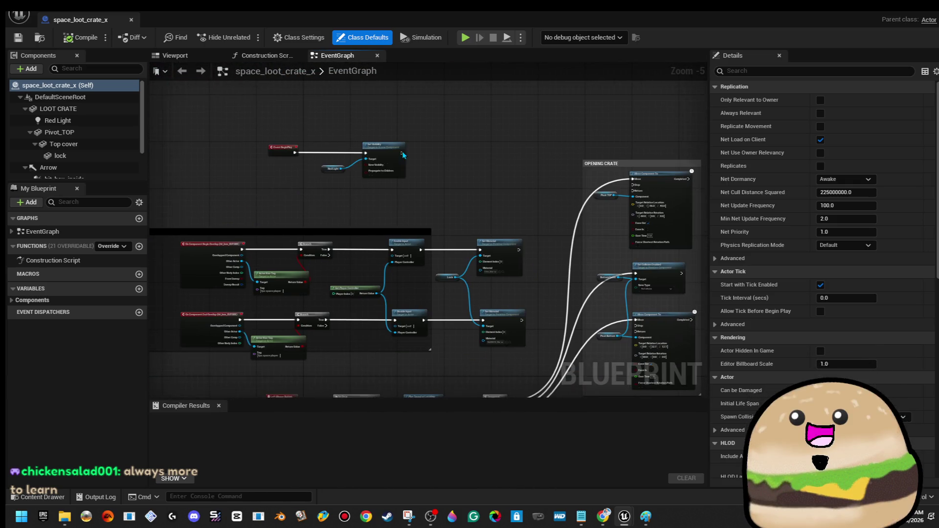
{"action": "scroll", "coordinate": [402, 181], "scroll_direction": "up", "scroll_amount": 4}
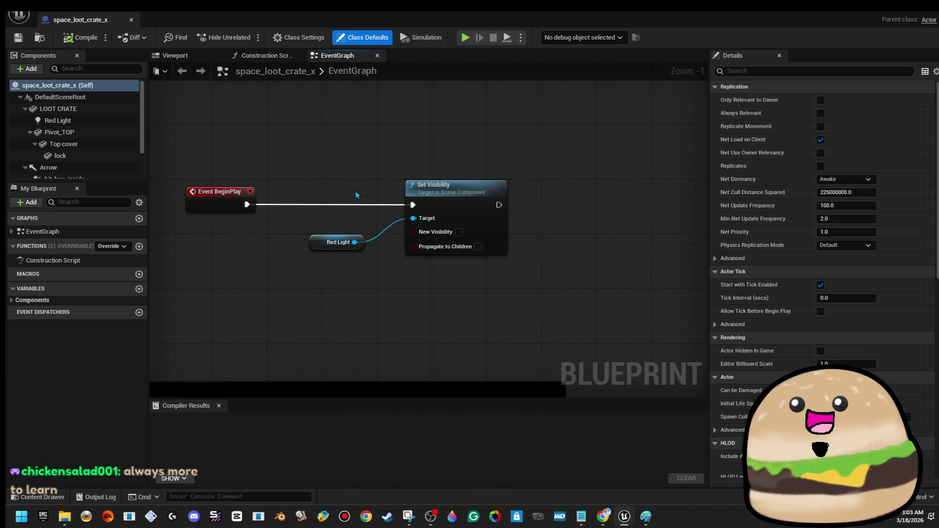
{"action": "key", "text": "Delete"}
{"action": "left_click", "coordinate": [78, 42]}
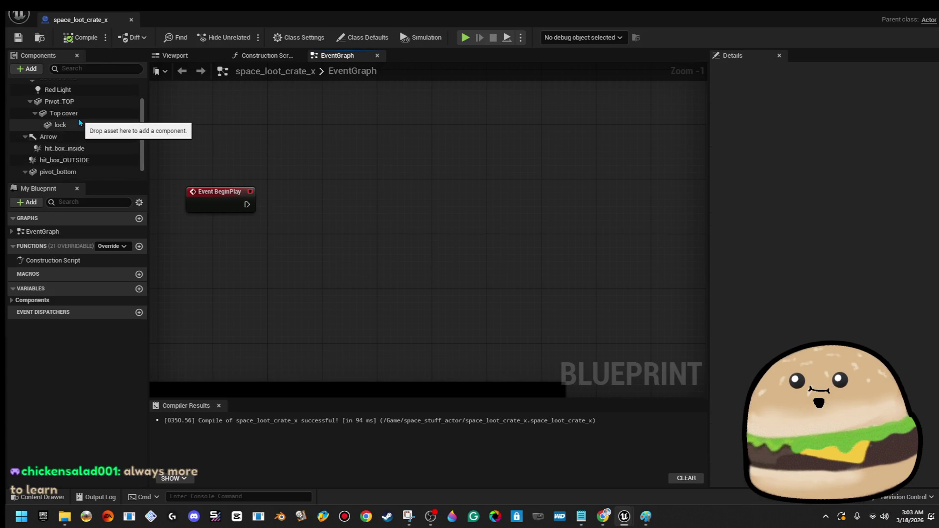
Rename the Red Light component to blue_light
{"action": "right_click", "coordinate": [68, 121]}
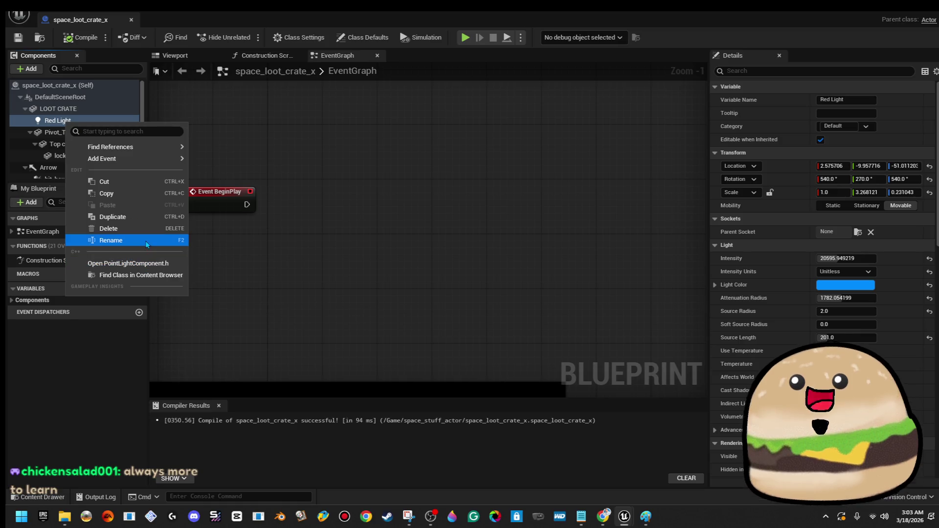
{"action": "left_click", "coordinate": [145, 241]}
{"action": "type", "text": "blue_li"}
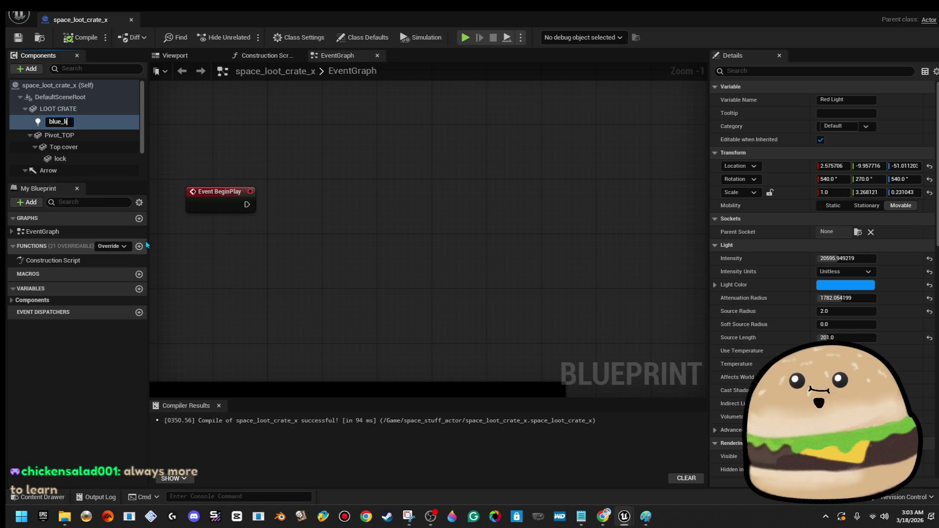
{"action": "type", "text": "ght"}
{"action": "key", "text": "Return"}
Delete the Set Visibility and Blue Light nodes near the Delay and reconnect the Branch's True output
{"action": "scroll", "coordinate": [630, 286], "scroll_direction": "down", "scroll_amount": 7}
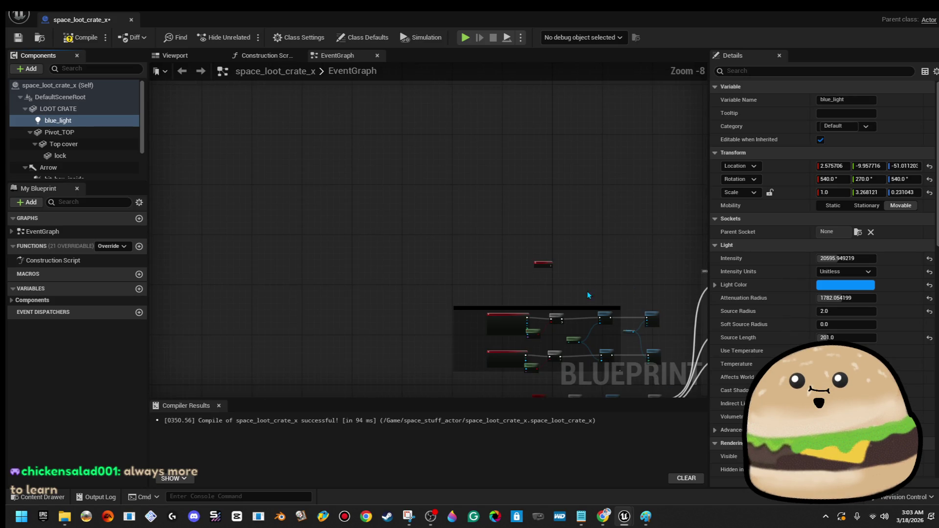
{"action": "scroll", "coordinate": [626, 293], "scroll_direction": "up", "scroll_amount": 3}
{"action": "scroll", "coordinate": [410, 322], "scroll_direction": "up", "scroll_amount": 3}
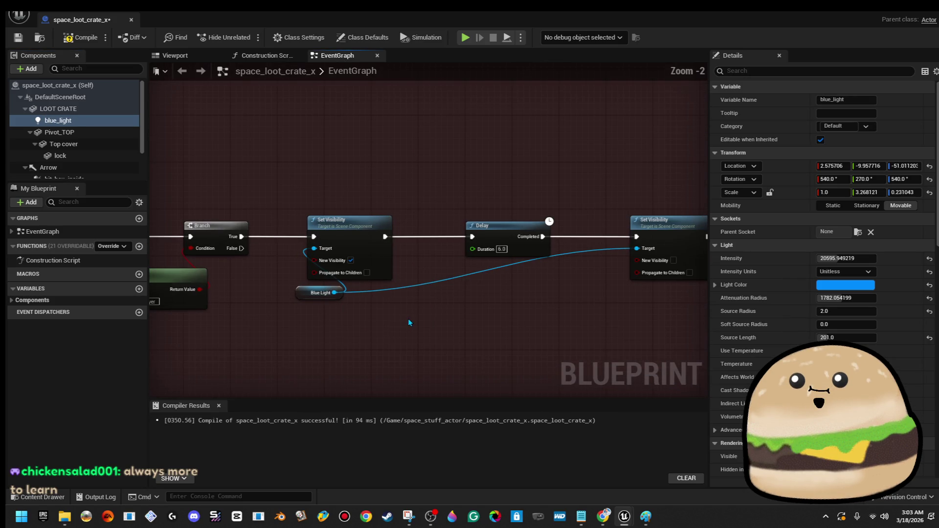
{"action": "left_click_drag", "start_coordinate": [349, 360], "coordinate": [276, 335]}
{"action": "left_click_drag", "start_coordinate": [269, 264], "coordinate": [254, 266]}
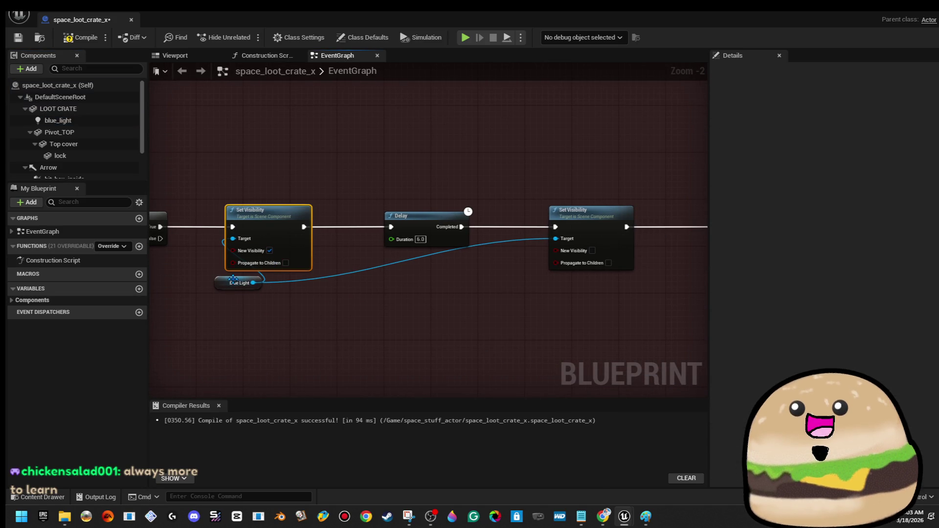
{"action": "left_click_drag", "start_coordinate": [204, 360], "coordinate": [269, 251]}
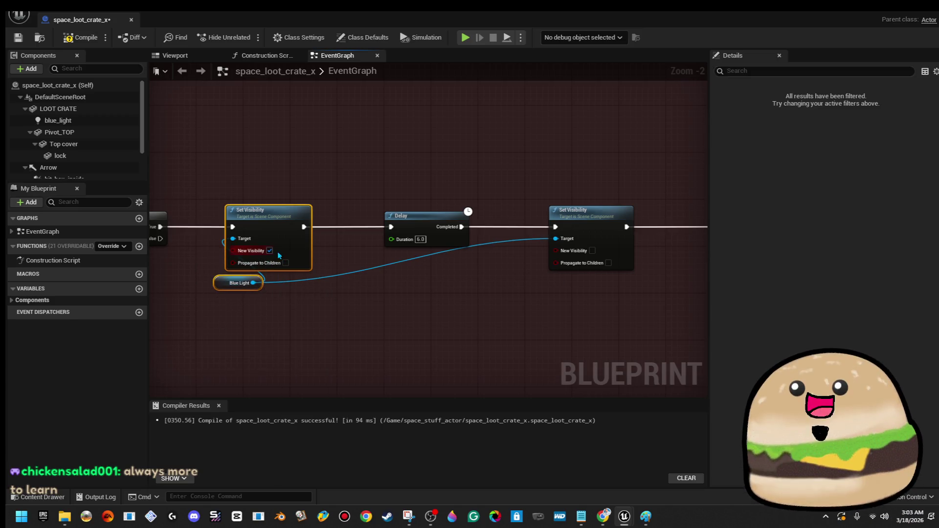
{"action": "key", "text": "Delete"}
{"action": "key", "text": "Delete"}
{"action": "mouse_move", "coordinate": [161, 227]}
{"action": "left_mouse_down"}
{"action": "mouse_move", "coordinate": [386, 247]}
{"action": "mouse_move", "coordinate": [259, 241]}
{"action": "left_mouse_up"}
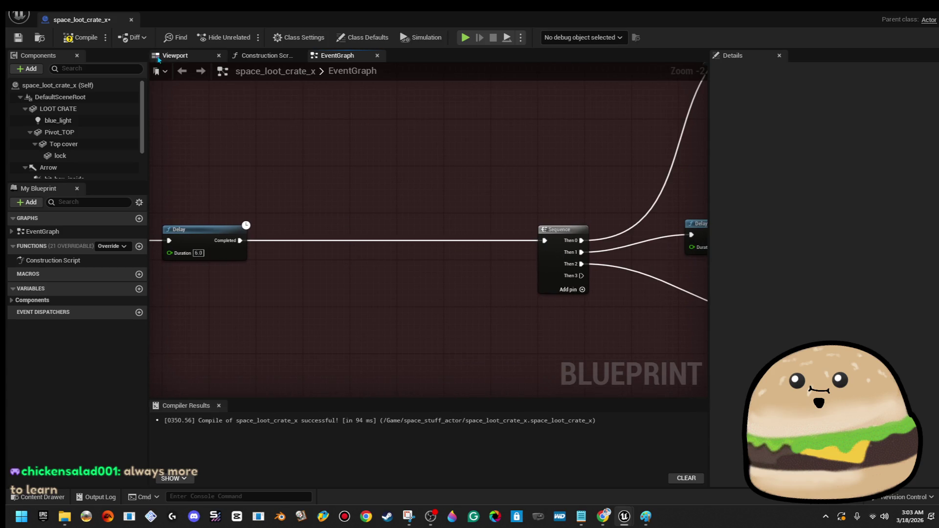
{"action": "left_click", "coordinate": [132, 20]}
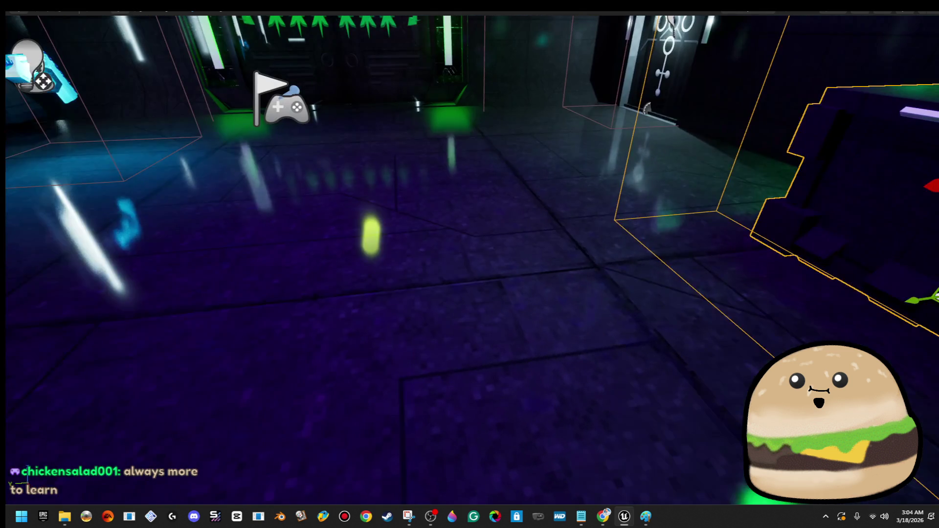
{"action": "right_click", "coordinate": [440, 184]}
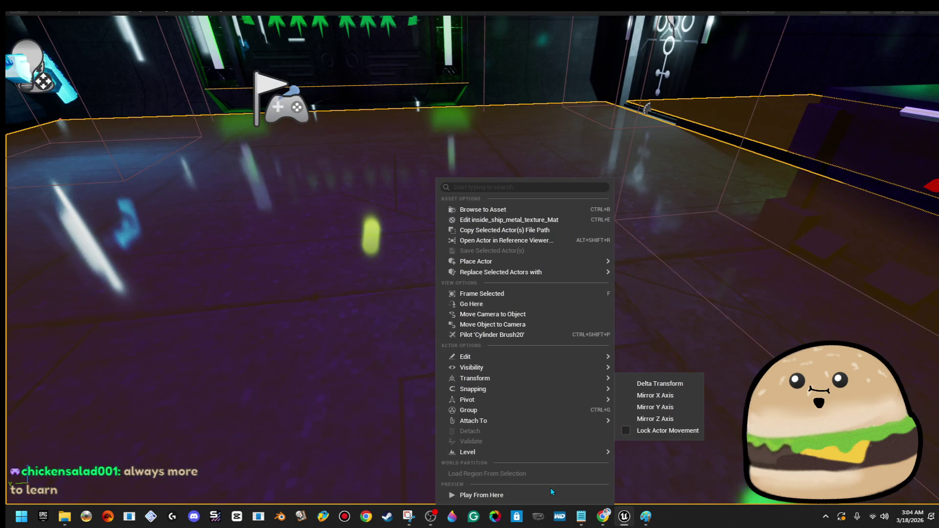
{"action": "left_click", "coordinate": [544, 495]}
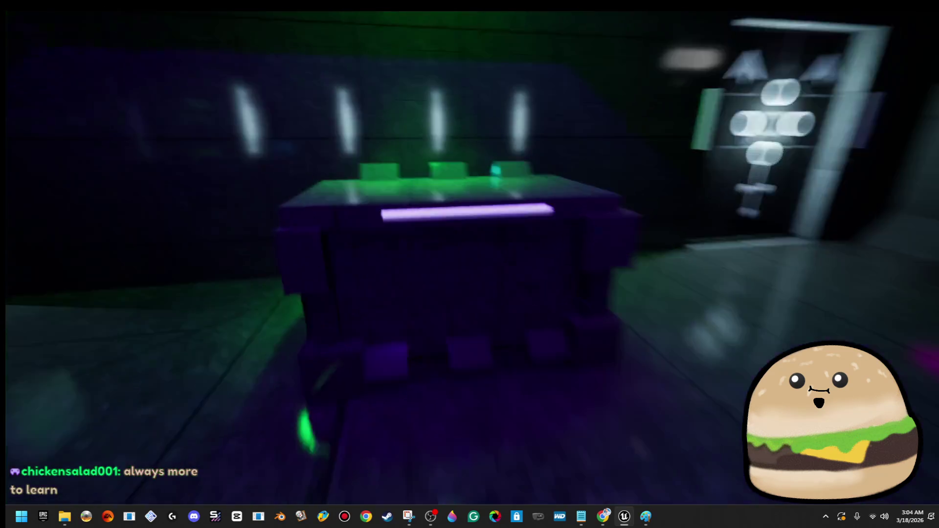
{"action": "key", "text": "e"}
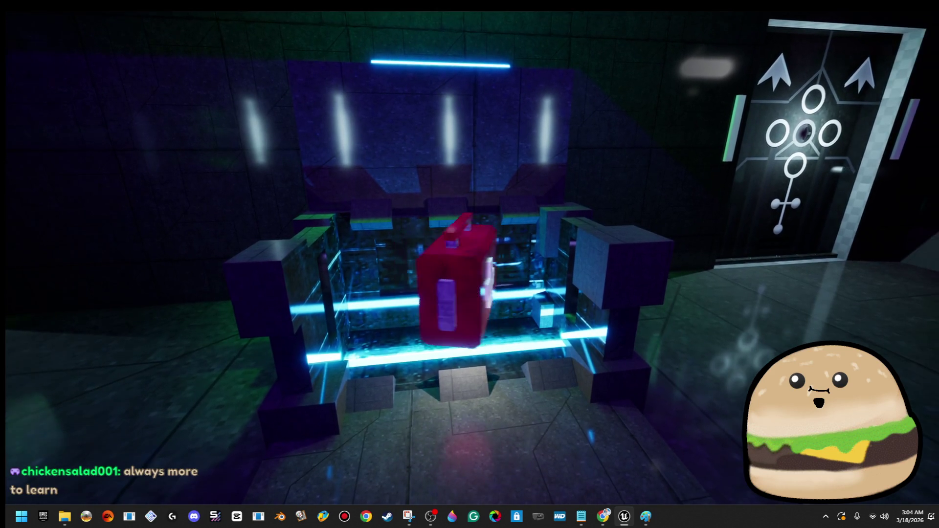
{"action": "key", "text": "w"}
{"action": "key", "text": "s"}
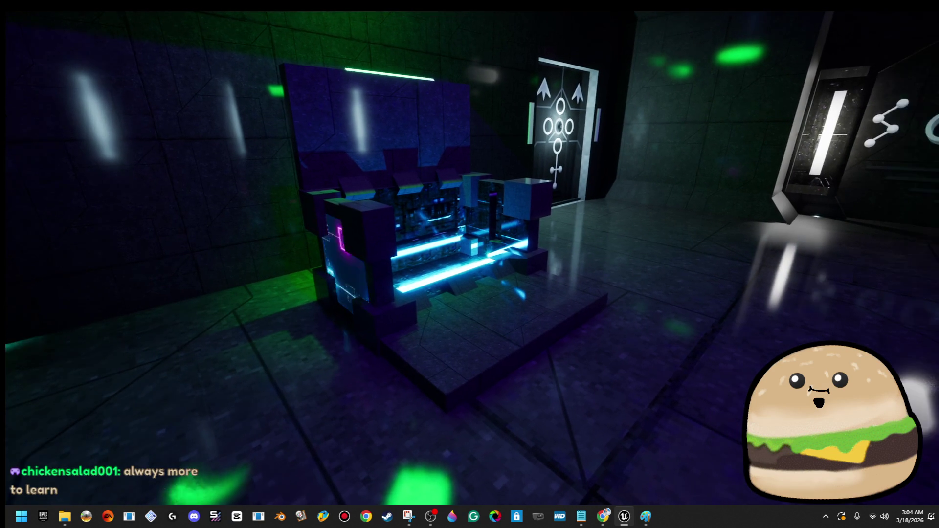
{"action": "key", "text": "e"}
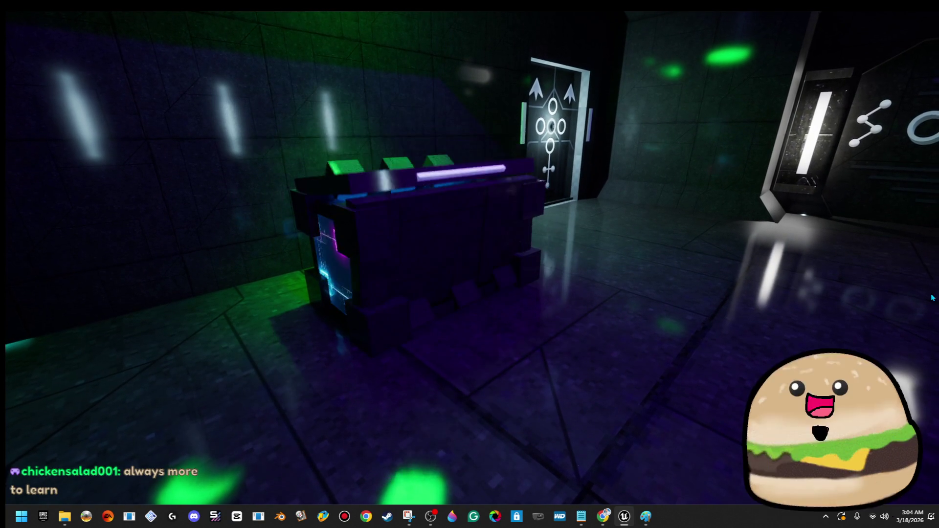
{"action": "key", "text": "Escape"}
{"action": "right_click", "coordinate": [505, 180]}
{"action": "left_click", "coordinate": [592, 221]}
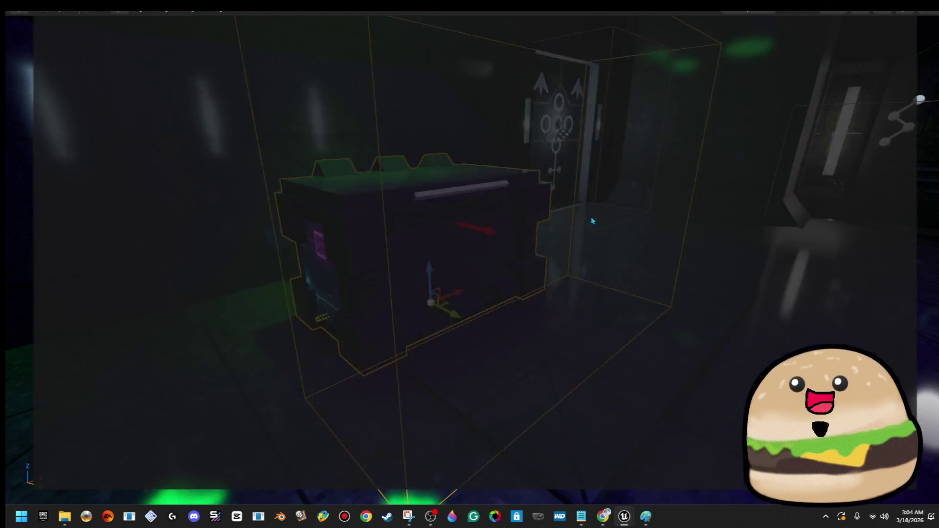
{"action": "scroll", "coordinate": [664, 291], "scroll_direction": "down", "scroll_amount": 5}
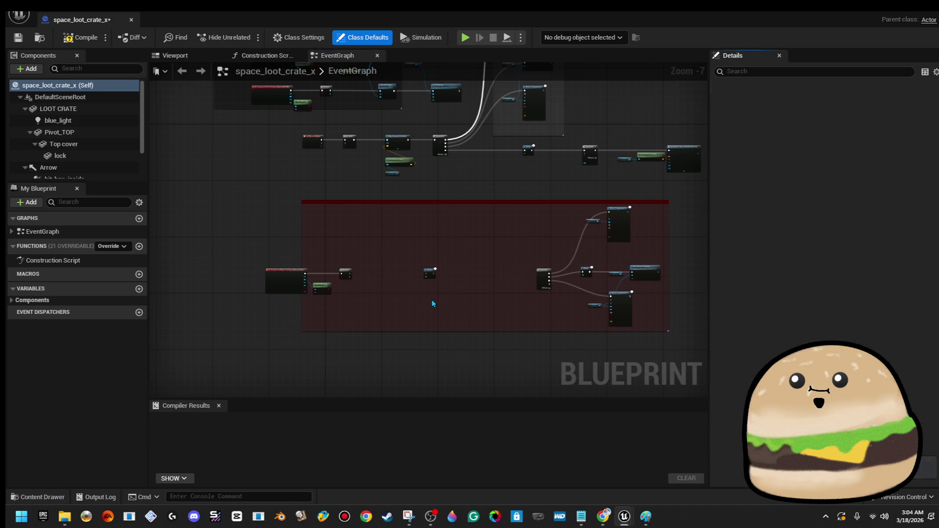
Undo the previous deletion, then remove both remaining Set Visibility nodes
{"action": "key", "text": "ctrl+z"}
{"action": "scroll", "coordinate": [432, 303], "scroll_direction": "up", "scroll_amount": 5}
{"action": "left_click", "coordinate": [305, 212]}
{"action": "left_click", "coordinate": [629, 226]}
{"action": "key", "text": "Delete"}
{"action": "left_click", "coordinate": [288, 222]}
{"action": "key", "text": "Delete"}
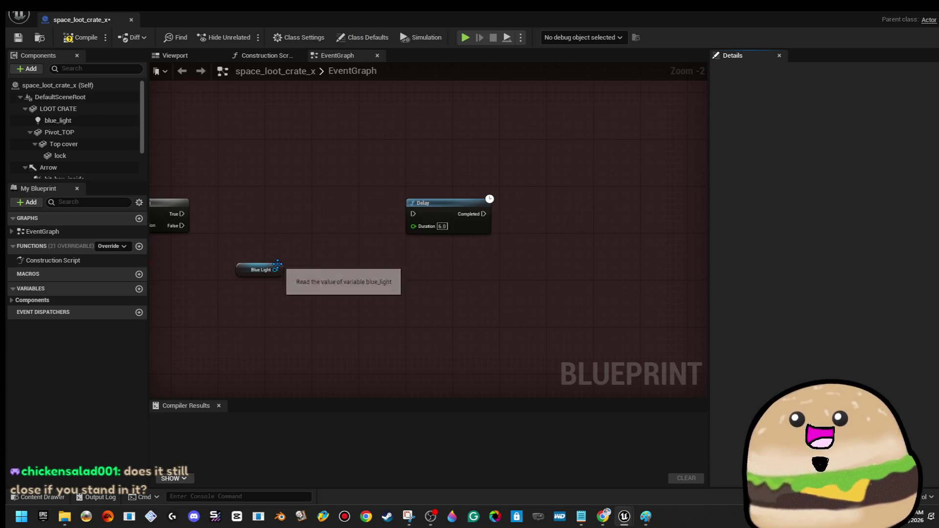
Add a Set Light Color node targeting Blue Light
{"action": "left_click_drag", "start_coordinate": [282, 270], "coordinate": [312, 221]}
{"action": "type", "text": "set mat"}
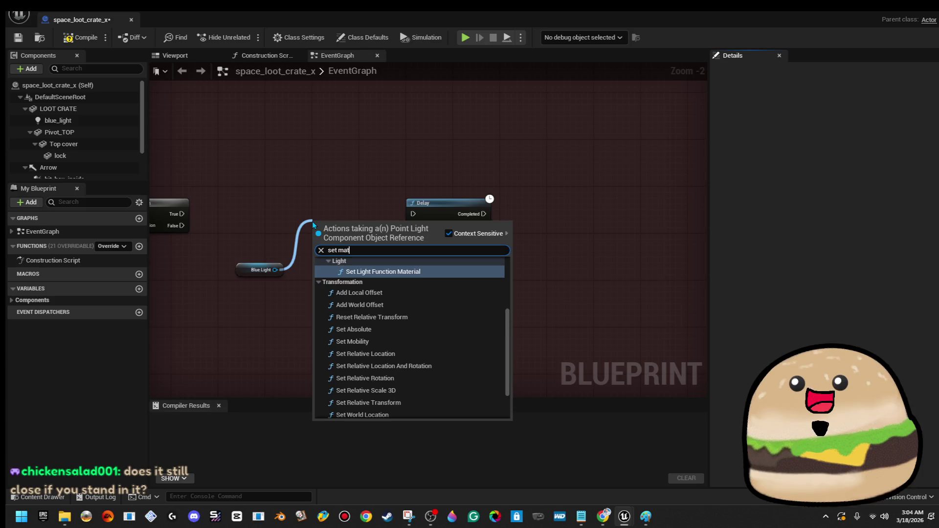
{"action": "key", "text": "BackSpace"}
{"action": "key", "text": "BackSpace"}
{"action": "key", "text": "BackSpace"}
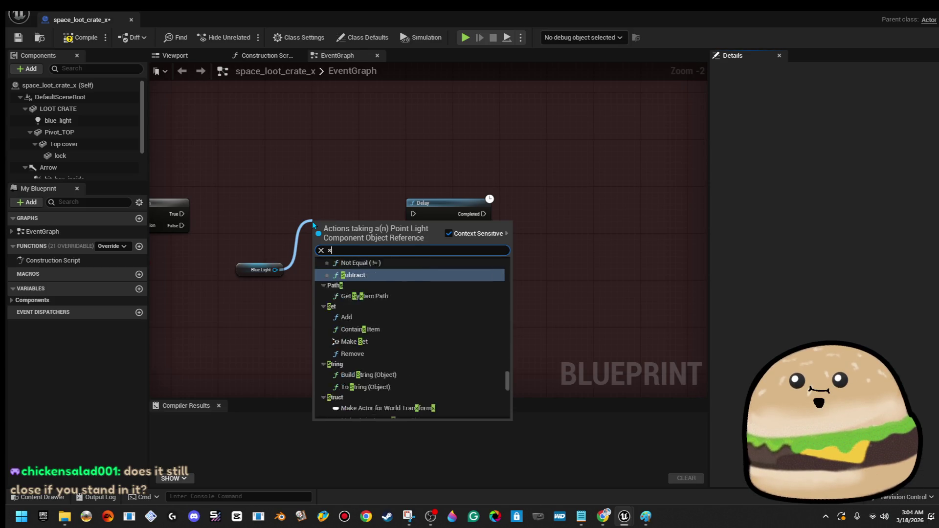
{"action": "type", "text": "color"}
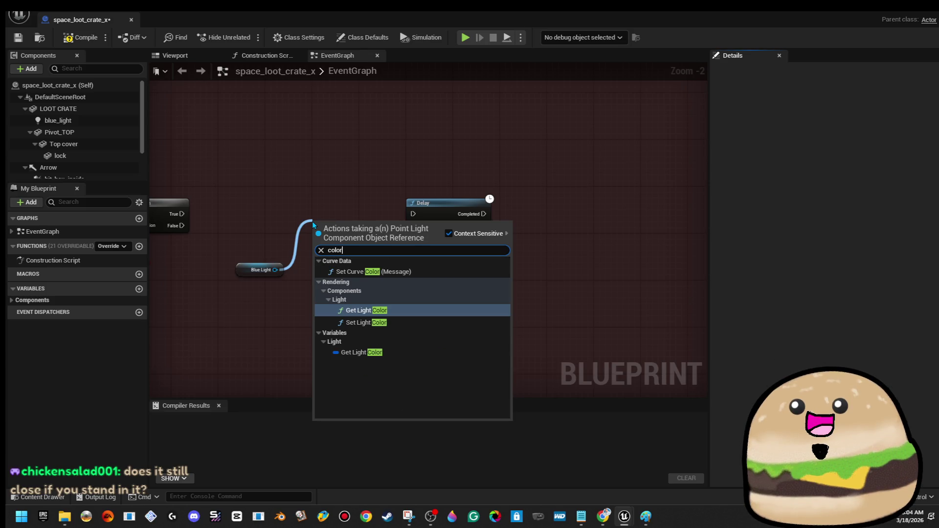
{"action": "key", "text": "Down"}
{"action": "key", "text": "Return"}
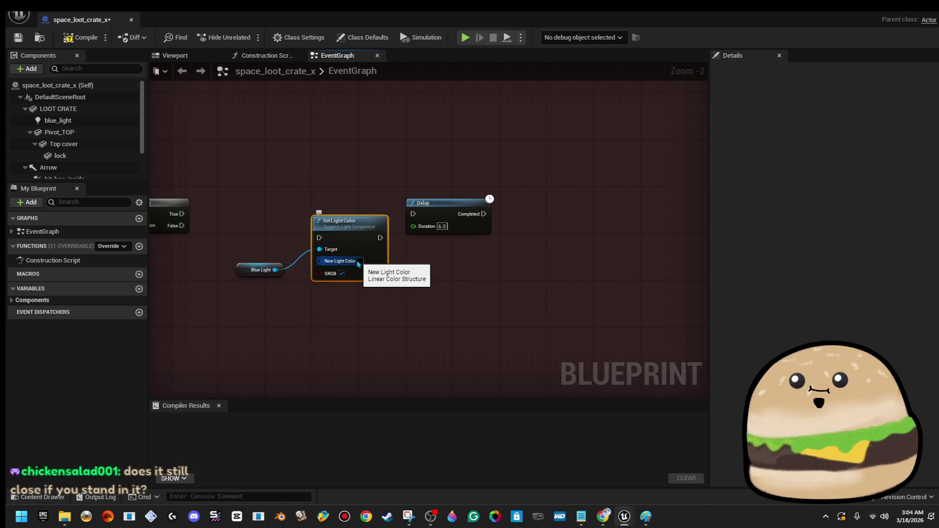
{"action": "key", "text": "Delete"}
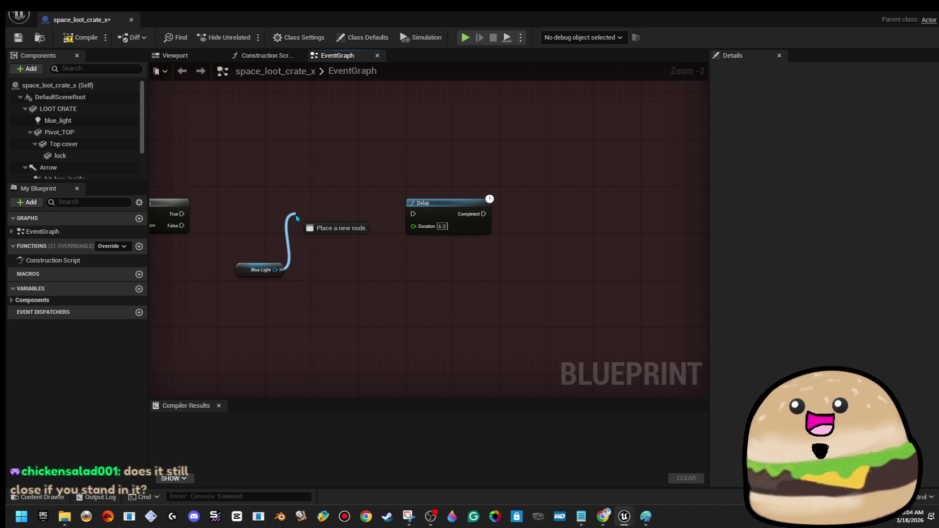
{"action": "left_click_drag", "start_coordinate": [296, 218], "coordinate": [296, 218]}
{"action": "type", "text": "set mater"}
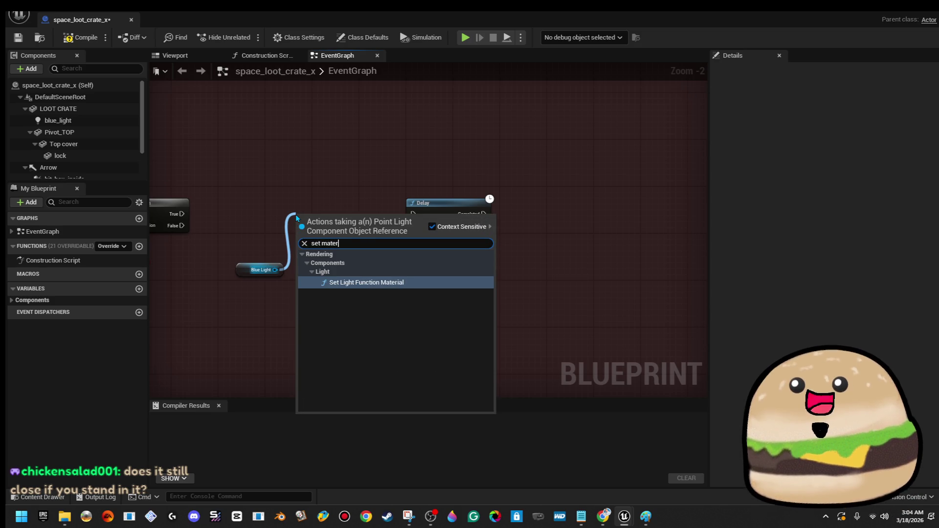
{"action": "key", "text": "BackSpace"}
{"action": "key", "text": "BackSpace"}
{"action": "key", "text": "BackSpace"}
{"action": "key", "text": "BackSpace"}
{"action": "type", "text": "colo"}
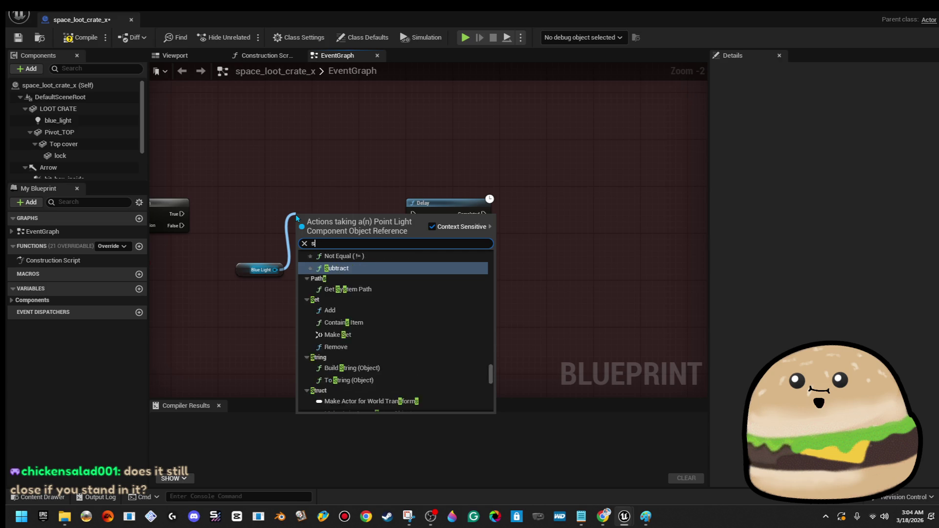
{"action": "key", "text": "Down"}
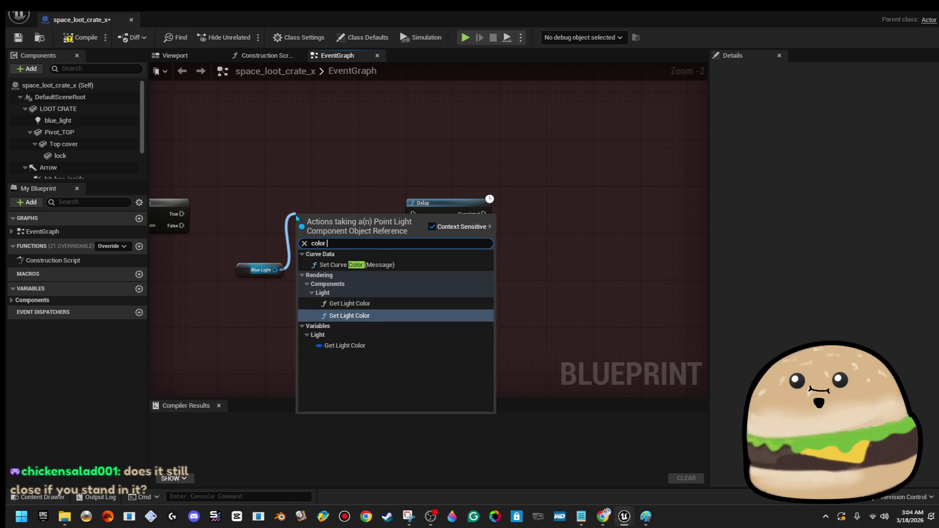
{"action": "key", "text": "Return"}
Set the node's New Light Color to red and wire Branch True through it to the Delay
{"action": "scroll", "coordinate": [328, 239], "scroll_direction": "up", "scroll_amount": 1}
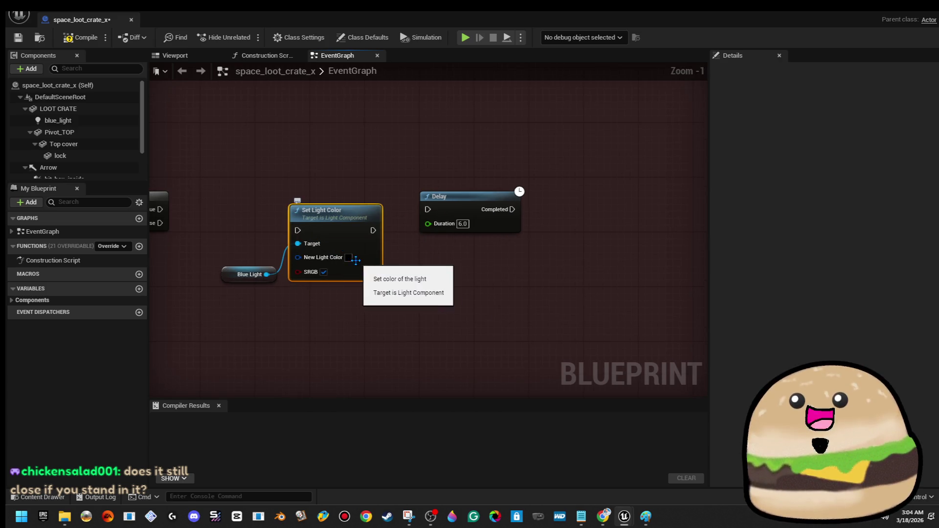
{"action": "left_click", "coordinate": [348, 257]}
{"action": "left_click_drag", "start_coordinate": [416, 325], "coordinate": [454, 295]}
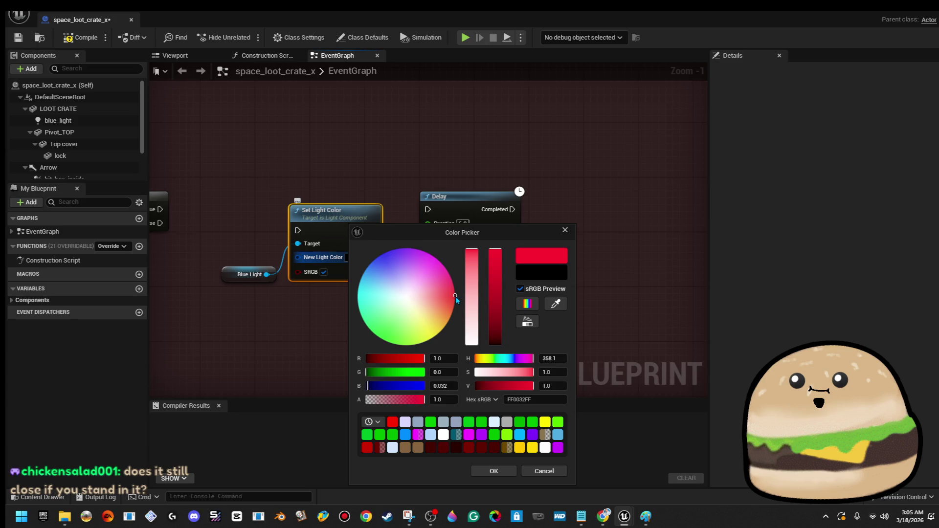
{"action": "left_click", "coordinate": [495, 471]}
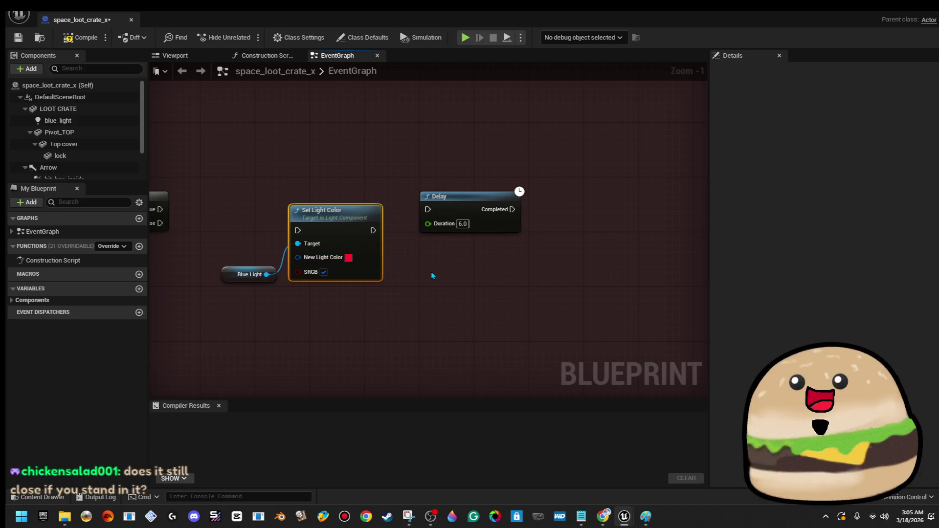
{"action": "mouse_move", "coordinate": [463, 259]}
{"action": "left_mouse_down"}
{"action": "mouse_move", "coordinate": [483, 272]}
{"action": "mouse_move", "coordinate": [562, 281]}
{"action": "mouse_move", "coordinate": [417, 242]}
{"action": "mouse_move", "coordinate": [322, 243]}
{"action": "left_mouse_up"}
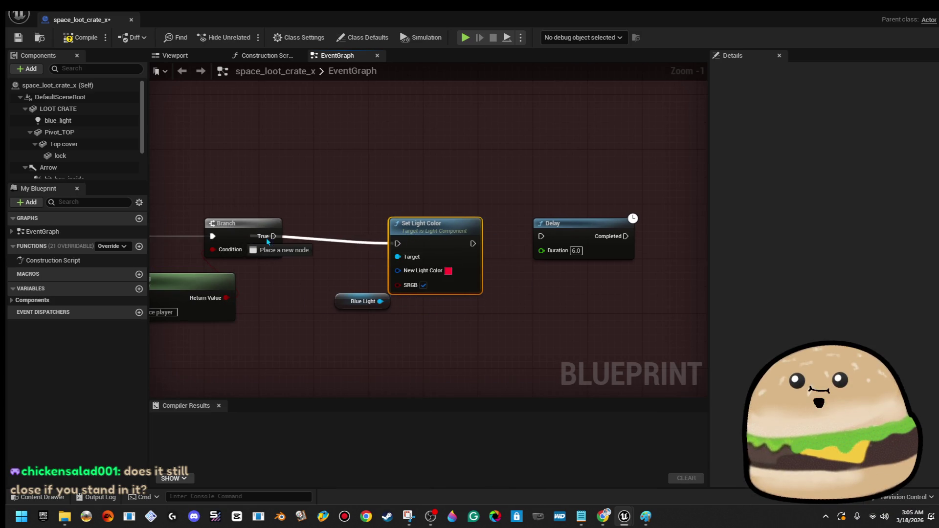
{"action": "left_click_drag", "start_coordinate": [260, 240], "coordinate": [264, 237]}
{"action": "left_click_drag", "start_coordinate": [377, 260], "coordinate": [303, 255]}
{"action": "left_click_drag", "start_coordinate": [399, 238], "coordinate": [438, 236]}
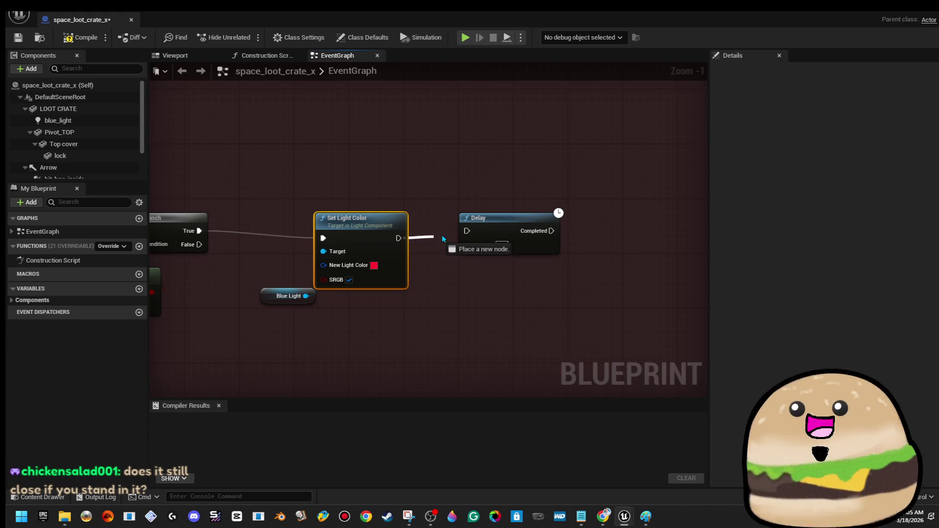
{"action": "left_click_drag", "start_coordinate": [401, 266], "coordinate": [408, 258]}
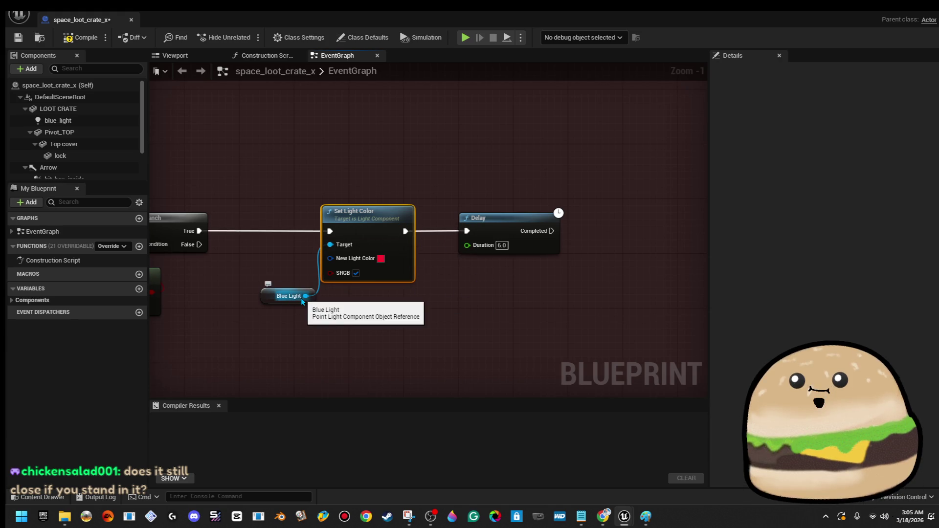
Paste a copy of Set Light Color after the Delay, make it blue, and compile
{"action": "right_click", "coordinate": [372, 274]}
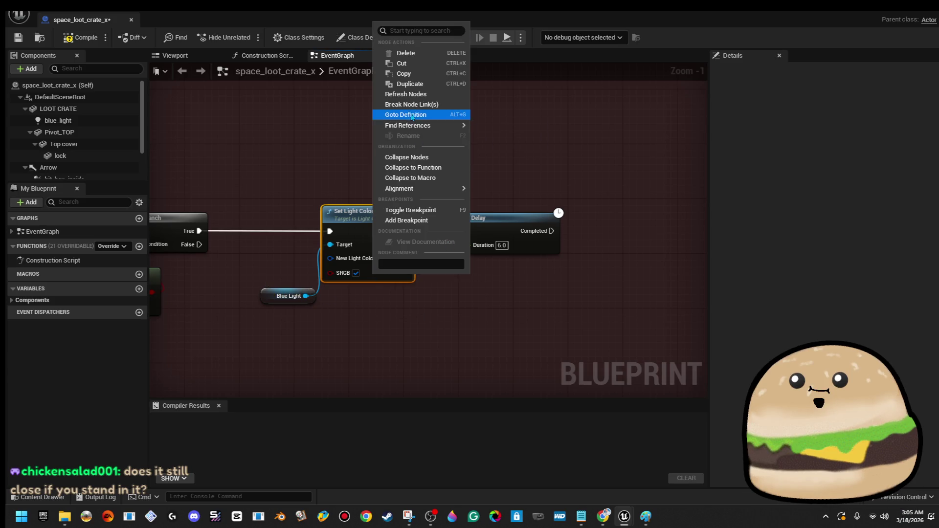
{"action": "left_click", "coordinate": [423, 74]}
{"action": "left_click_drag", "start_coordinate": [621, 251], "coordinate": [491, 235]}
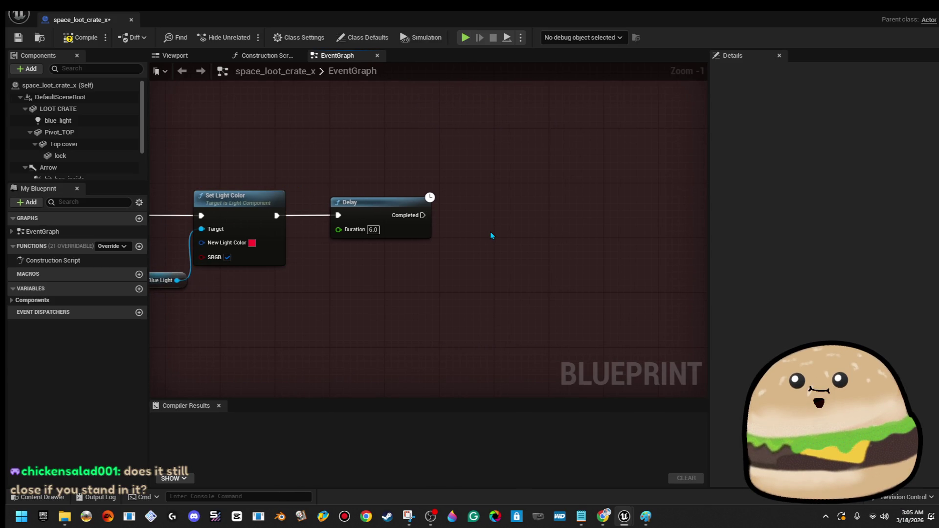
{"action": "key", "text": "ctrl+v"}
{"action": "mouse_move", "coordinate": [524, 238]}
{"action": "left_mouse_down"}
{"action": "mouse_move", "coordinate": [497, 205]}
{"action": "mouse_move", "coordinate": [443, 222]}
{"action": "left_mouse_up"}
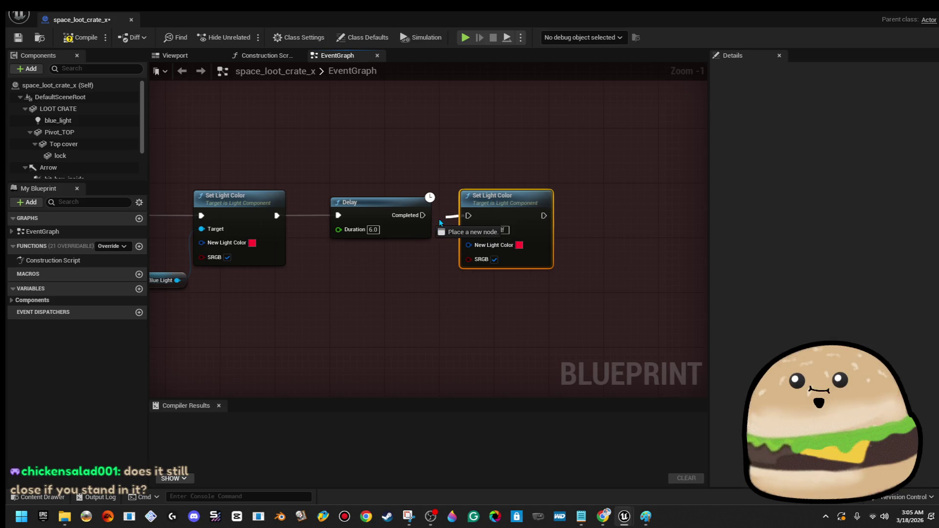
{"action": "left_click", "coordinate": [519, 245]}
{"action": "left_click_drag", "start_coordinate": [580, 300], "coordinate": [540, 264]}
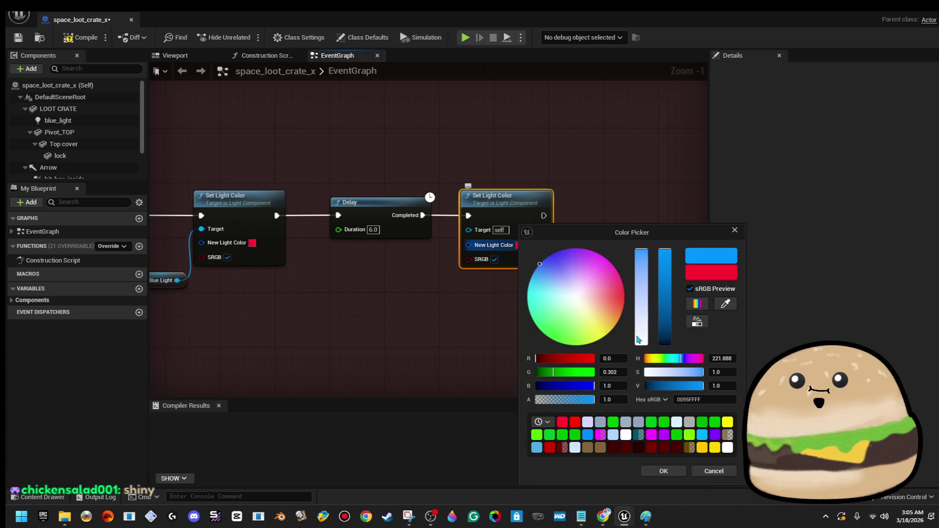
{"action": "left_click", "coordinate": [661, 471]}
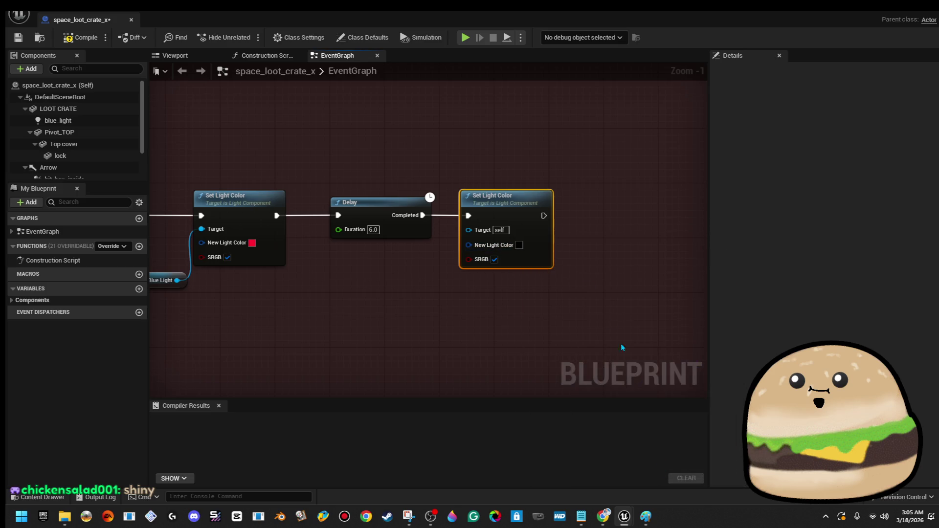
{"action": "left_click_drag", "start_coordinate": [584, 275], "coordinate": [532, 283]}
{"action": "scroll", "coordinate": [419, 300], "scroll_direction": "down", "scroll_amount": 2}
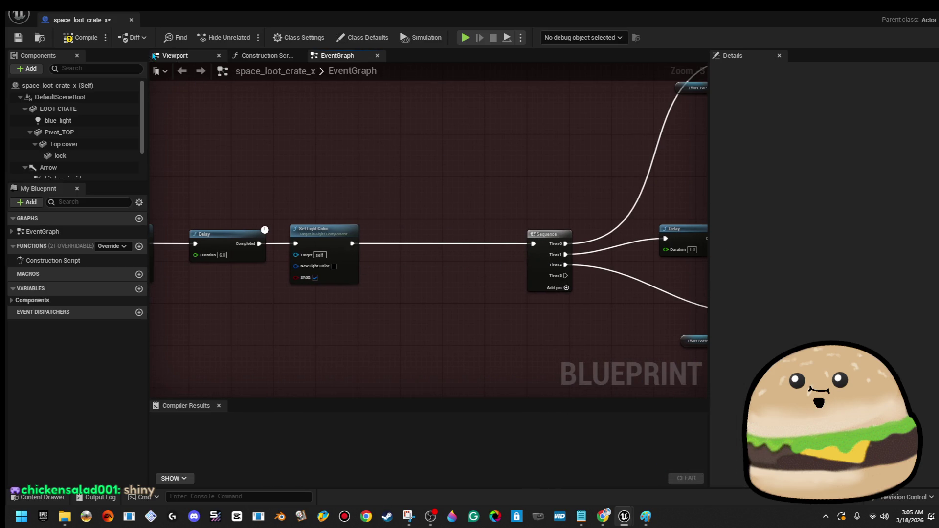
{"action": "left_click", "coordinate": [85, 39]}
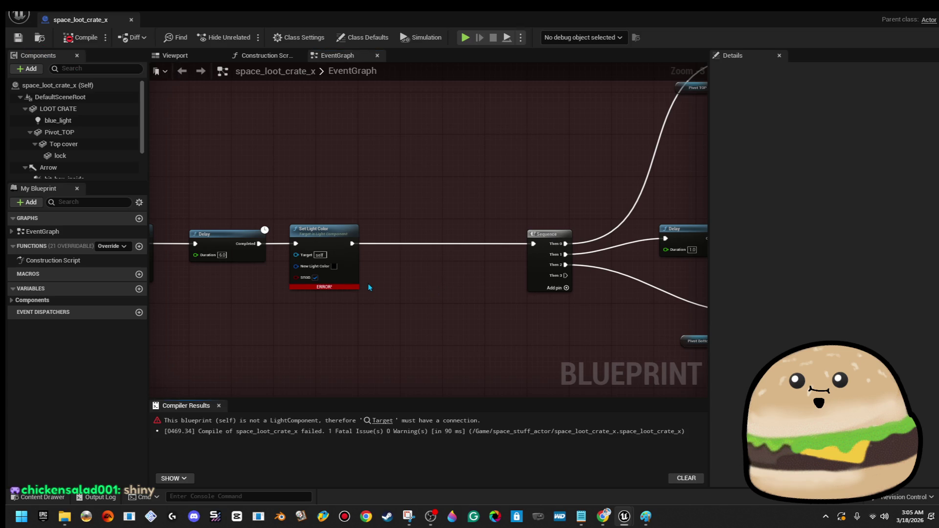
Connect Blue Light to the second Set Light Color's Target and recompile successfully
{"action": "scroll", "coordinate": [375, 291], "scroll_direction": "up", "scroll_amount": 3}
{"action": "left_click_drag", "start_coordinate": [383, 278], "coordinate": [600, 270]}
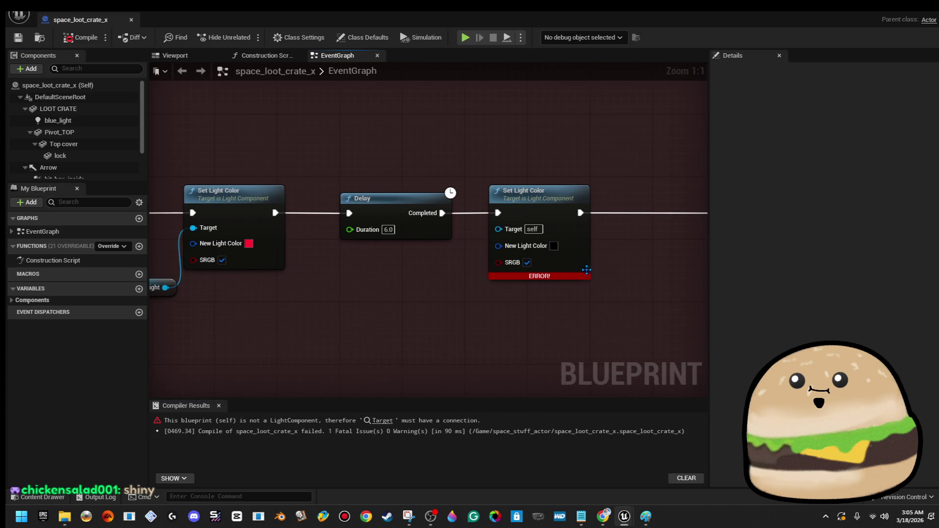
{"action": "left_click", "coordinate": [546, 278]}
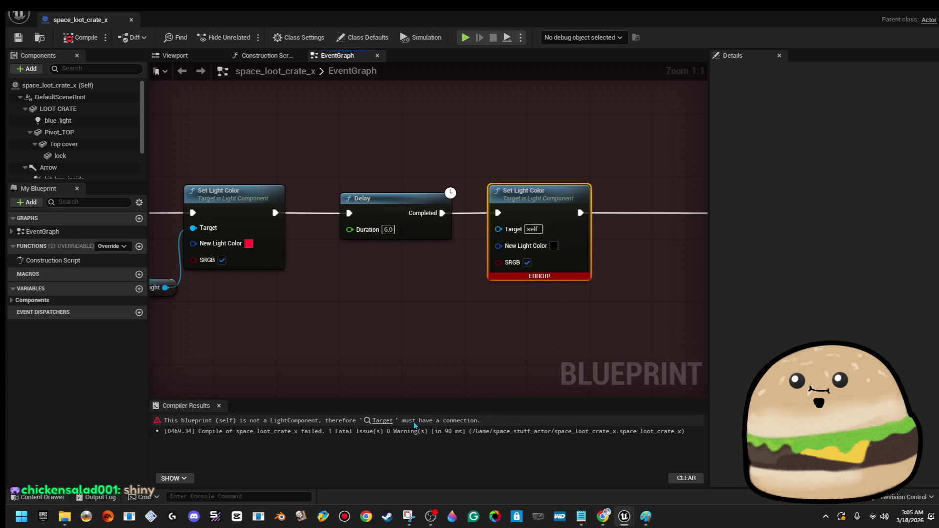
{"action": "mouse_move", "coordinate": [220, 299]}
{"action": "left_mouse_down"}
{"action": "mouse_move", "coordinate": [364, 301]}
{"action": "mouse_move", "coordinate": [554, 240]}
{"action": "left_mouse_up"}
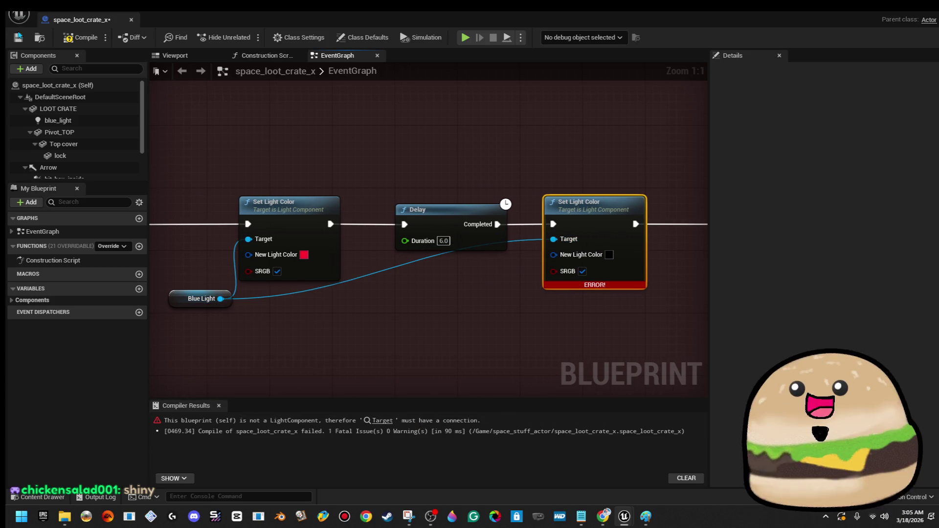
{"action": "left_click", "coordinate": [81, 37]}
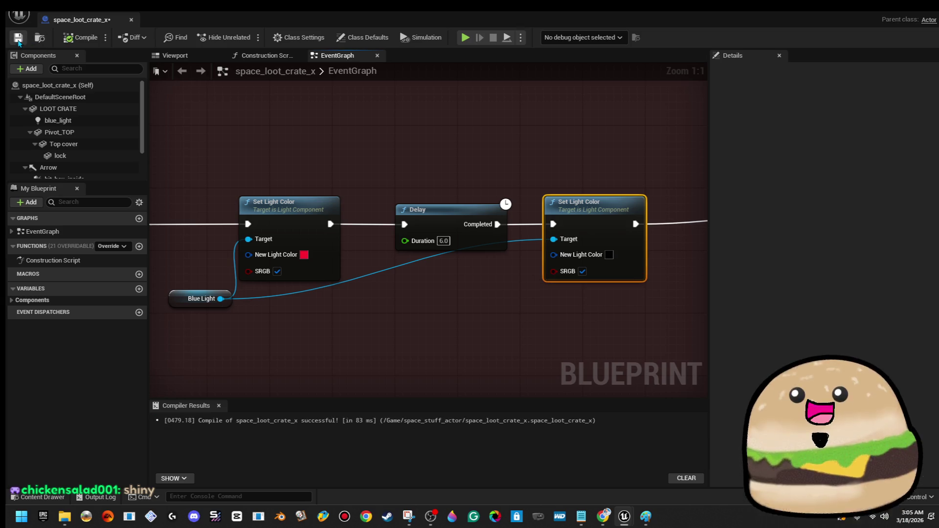
Close the crate blueprint editor and bring up the floor's context menu in the level
{"action": "left_click", "coordinate": [131, 20]}
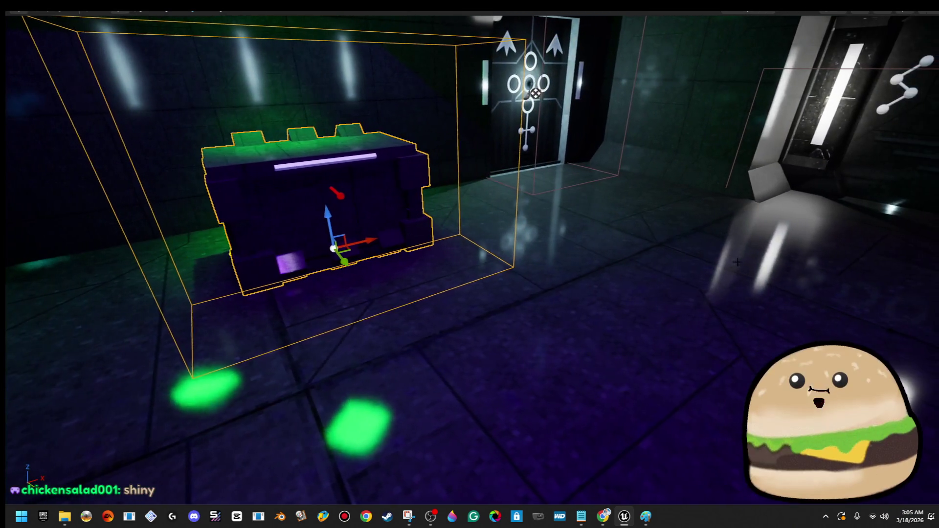
{"action": "right_click", "coordinate": [590, 179]}
{"action": "mouse_move", "coordinate": [630, 261]}
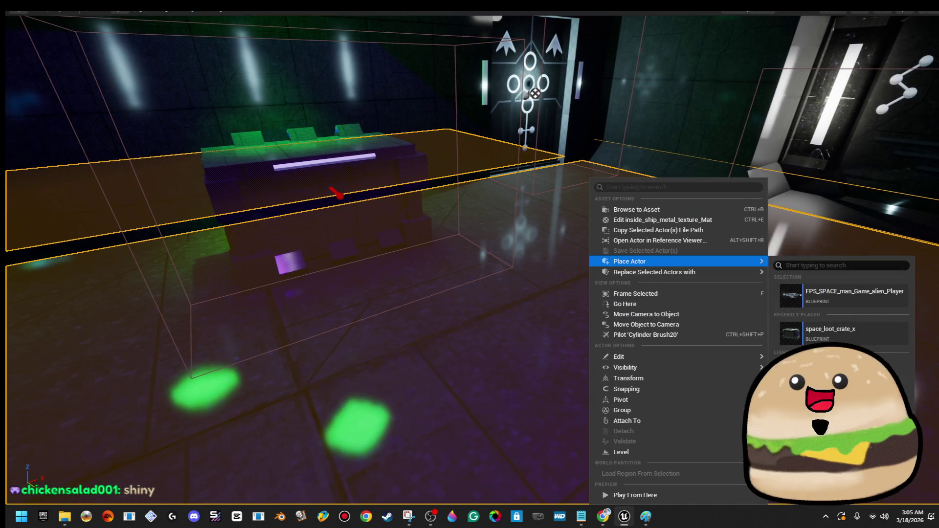